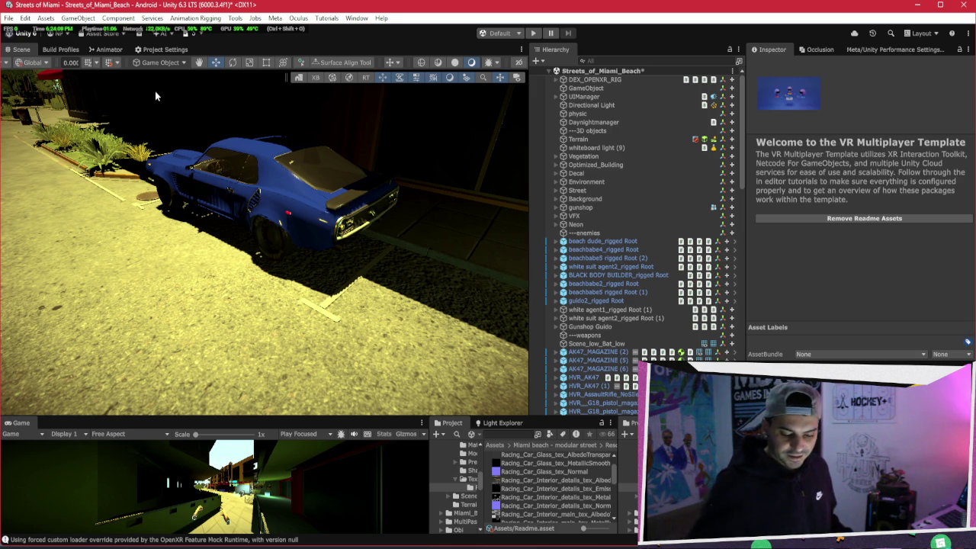
# Select the Prototype (4W) car root in the Hierarchy and frame it in the Scene view
pyautogui.moveTo(334, 254)
pyautogui.mouseDown()
pyautogui.moveTo(326, 338)
pyautogui.moveTo(272, 314)
pyautogui.moveTo(457, 336)
pyautogui.moveTo(192, 257)
pyautogui.mouseUp()
pyautogui.click(469, 330)
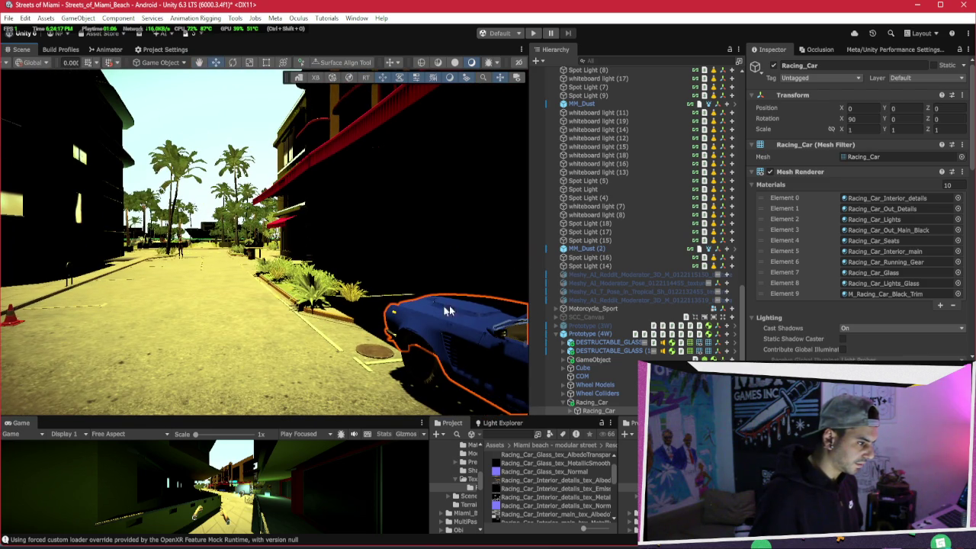
pyautogui.scroll(4, 644, 125)
pyautogui.scroll(-4, 648, 229)
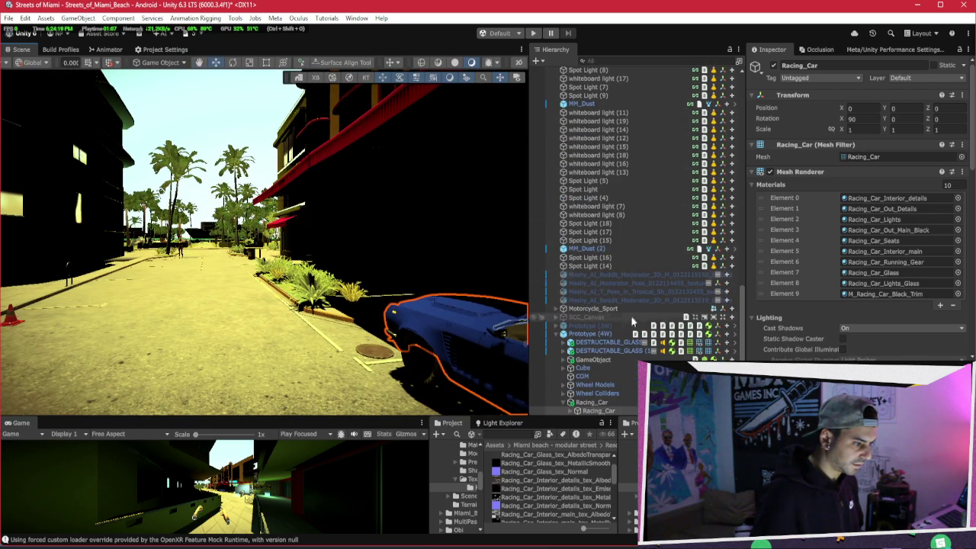
pyautogui.click(590, 333)
pyautogui.press('f')
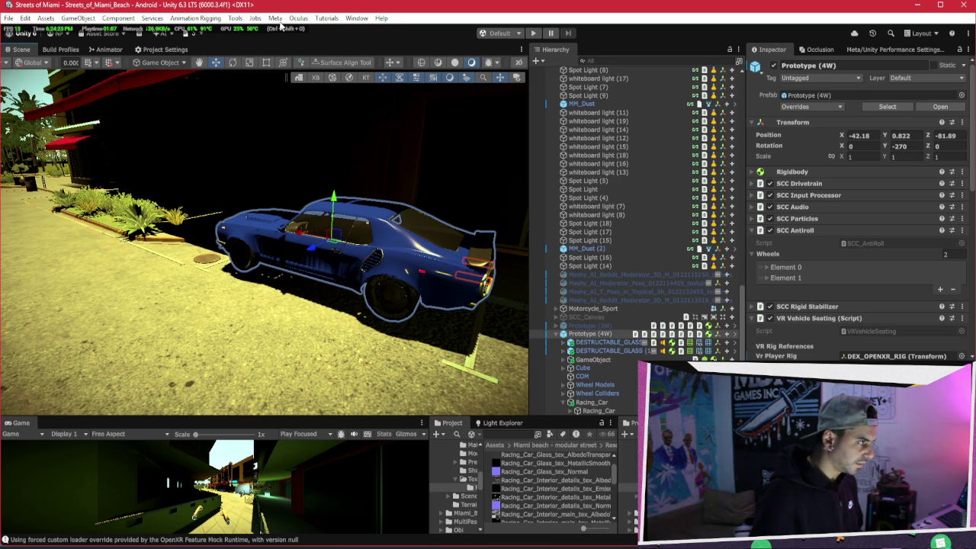
pyautogui.click(237, 19)
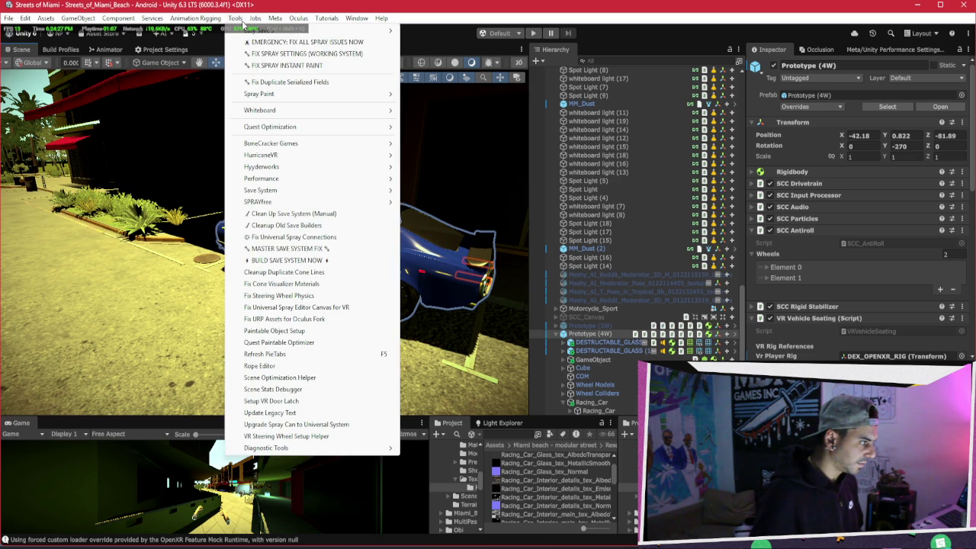
pyautogui.moveTo(290, 93)
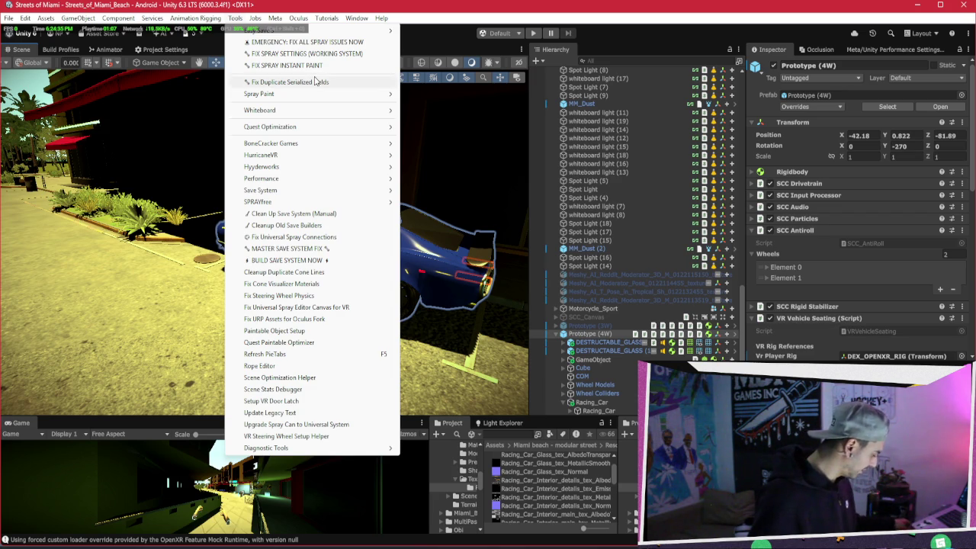
pyautogui.moveTo(320, 146)
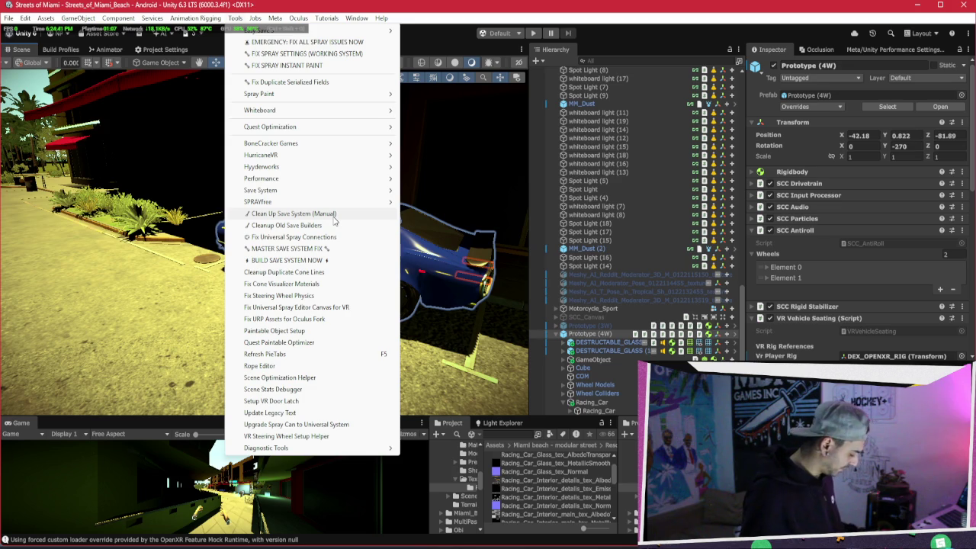
pyautogui.moveTo(344, 206)
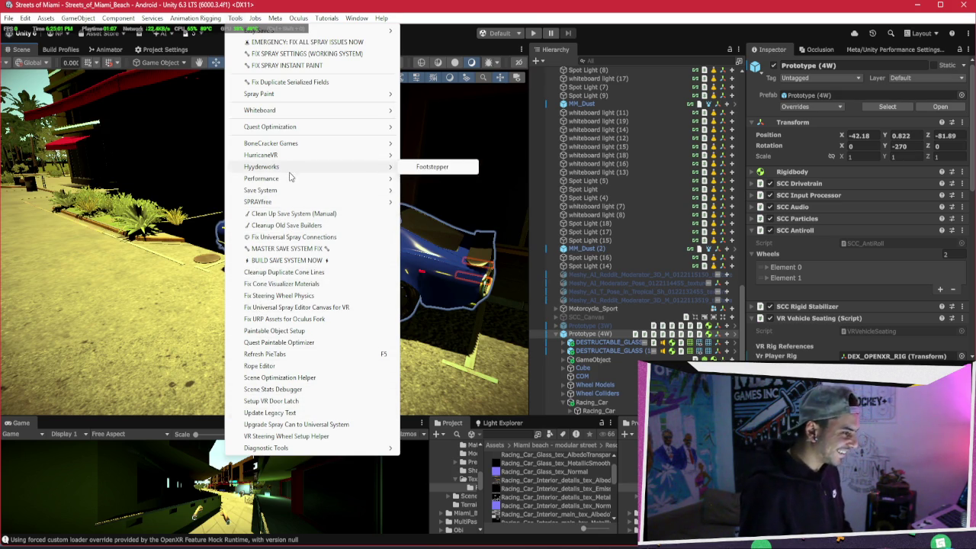
pyautogui.moveTo(298, 180)
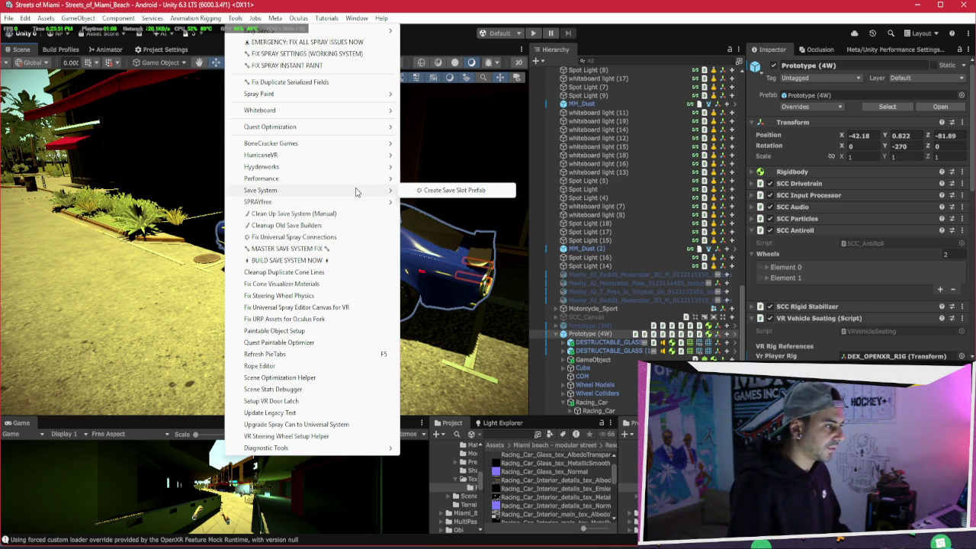
pyautogui.moveTo(353, 158)
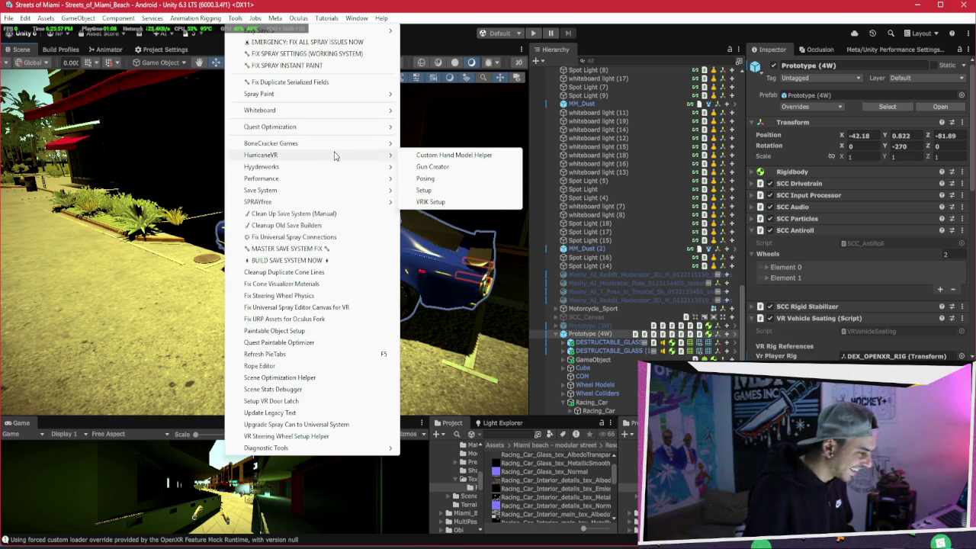
# Regenerate AndroidManifest.xml from Meta > Tools, overwriting the existing manifest
pyautogui.moveTo(275, 18)
pyautogui.moveTo(332, 55)
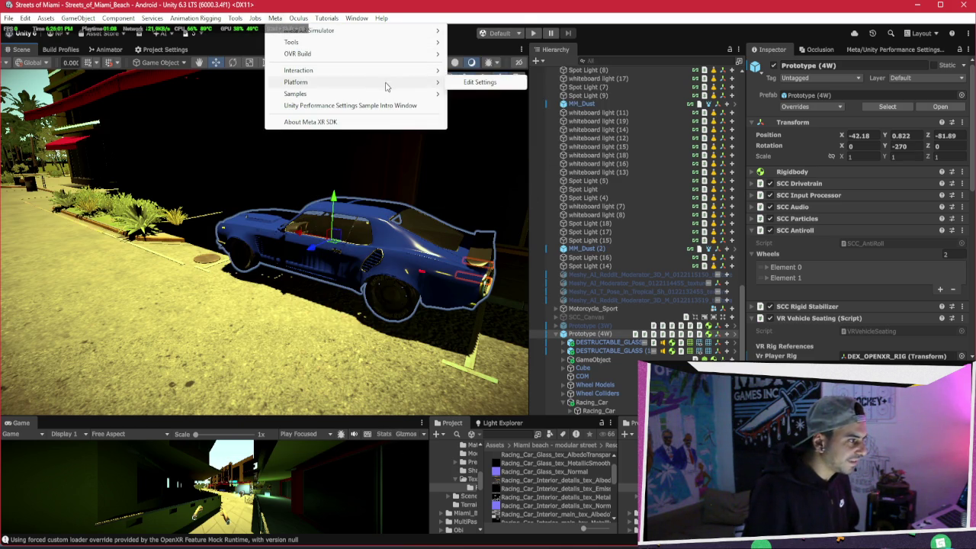
pyautogui.moveTo(429, 41)
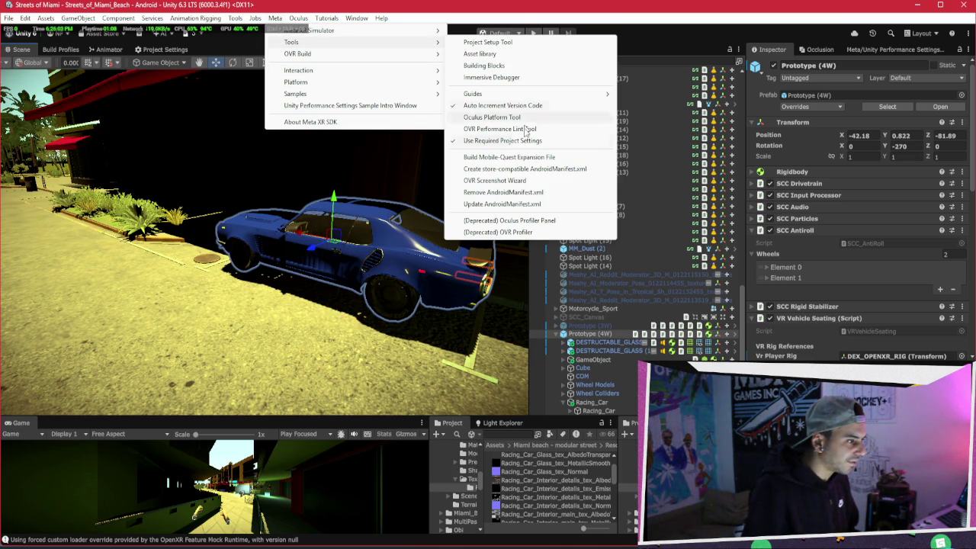
pyautogui.click(561, 203)
pyautogui.click(507, 294)
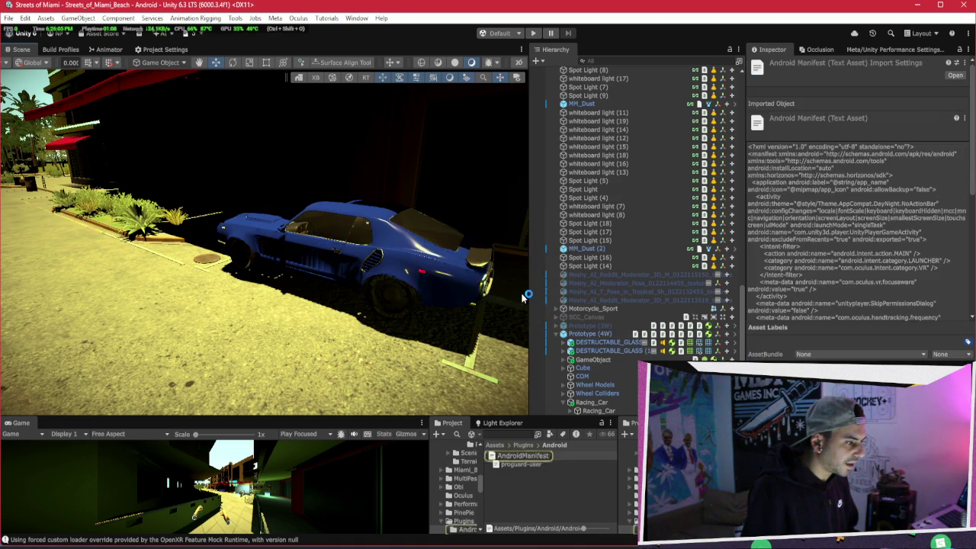
pyautogui.moveTo(438, 280); pyautogui.dragTo(473, 280)
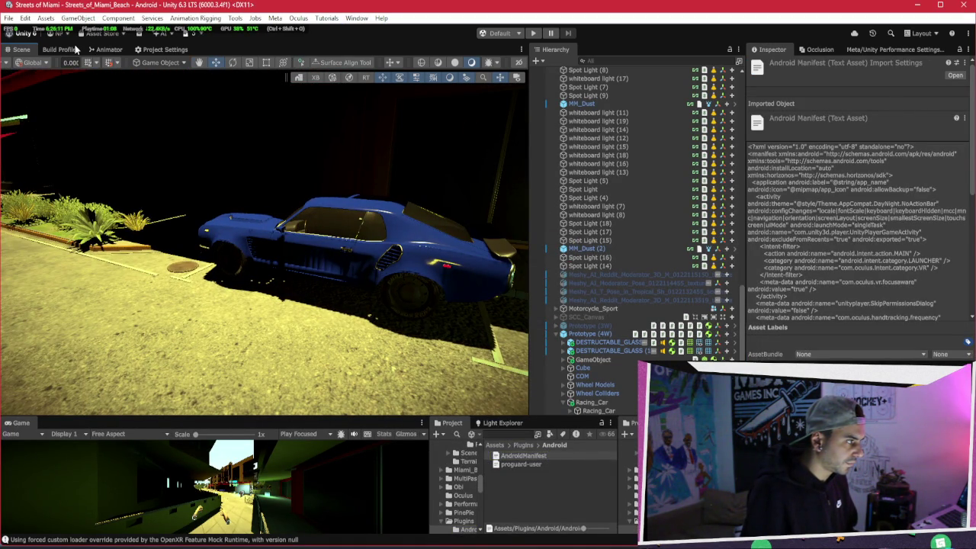
pyautogui.click(76, 50)
# Enter the keystore and key passwords in Player Publishing Settings, then start the Android build
pyautogui.click(170, 51)
pyautogui.click(358, 226)
pyautogui.write('*******')
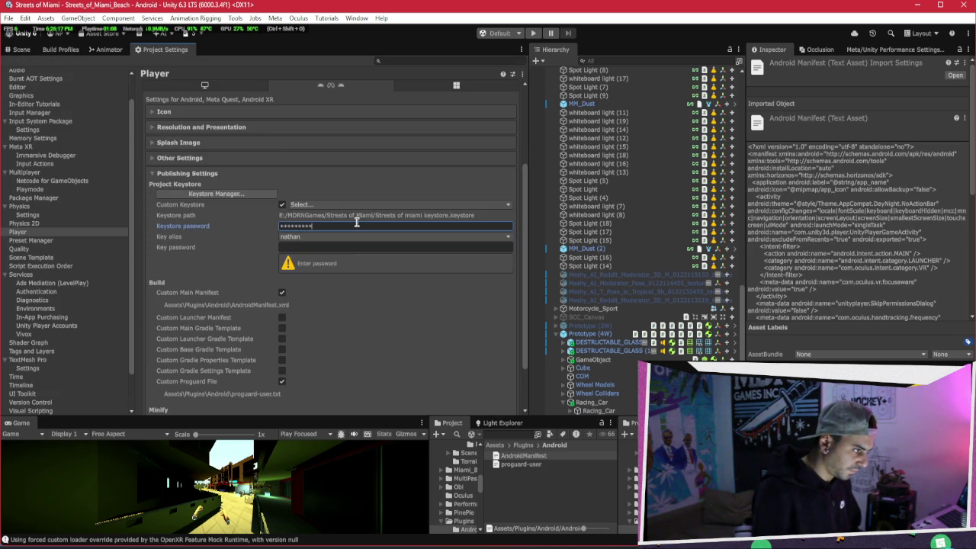
pyautogui.press('Tab')
pyautogui.write('******')
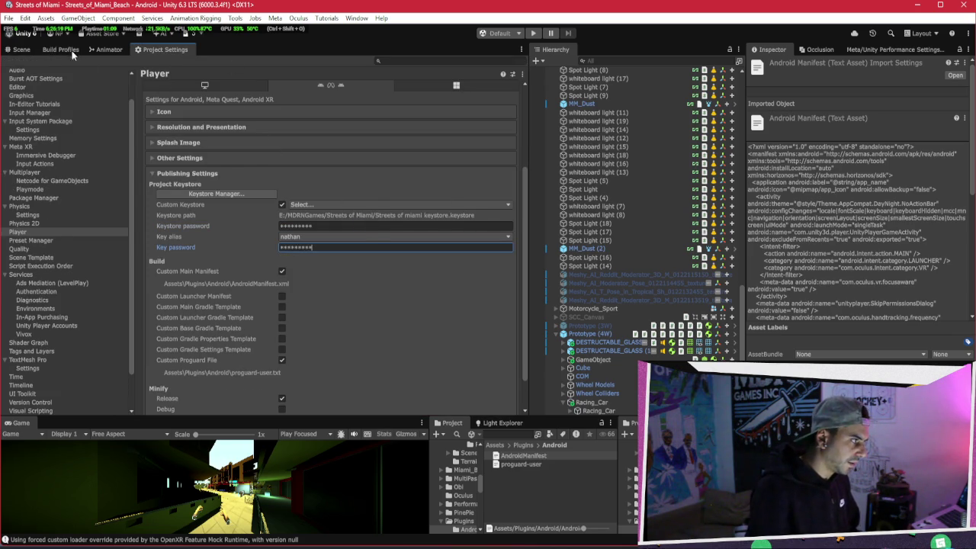
pyautogui.click(73, 50)
pyautogui.click(421, 404)
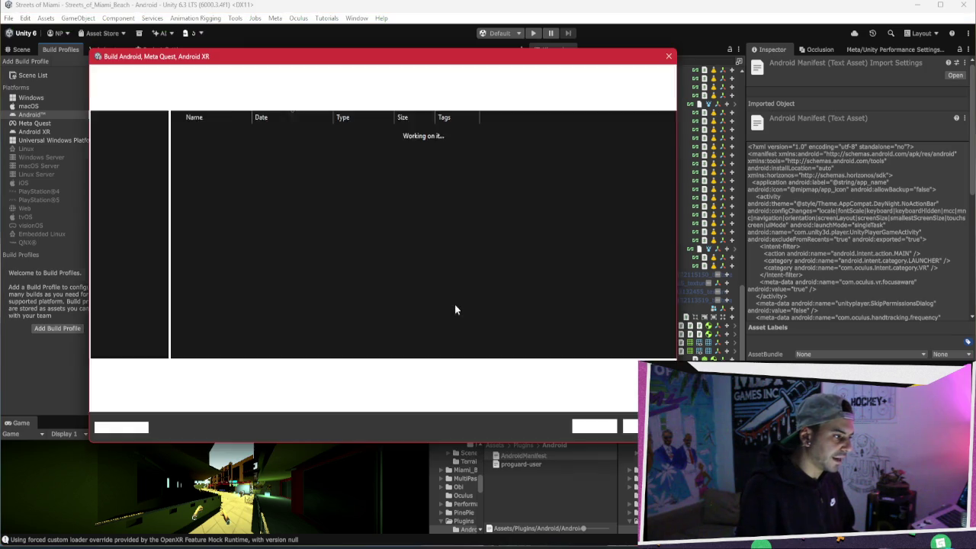
# Save the Android build over the existing file and continue past the input handling warning
pyautogui.click(594, 426)
pyautogui.click(525, 276)
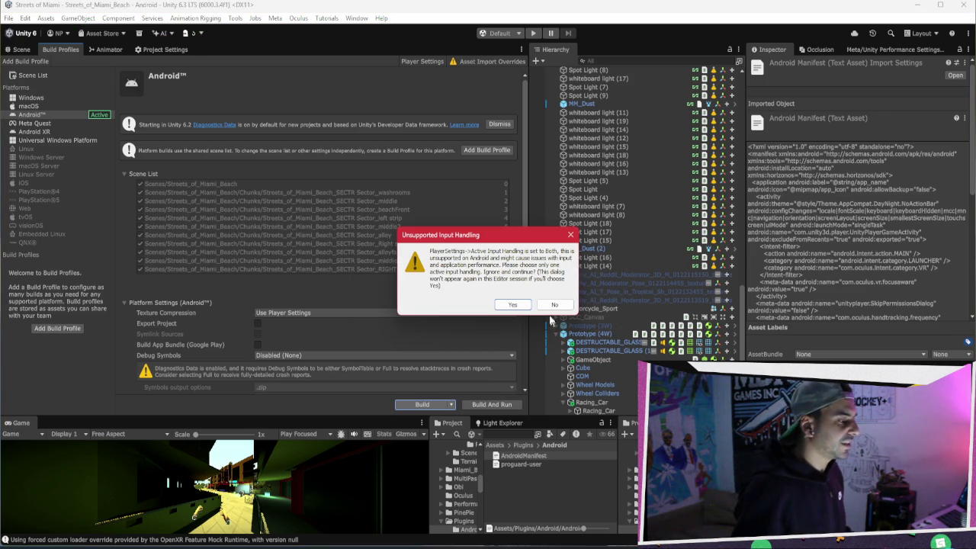
pyautogui.click(513, 304)
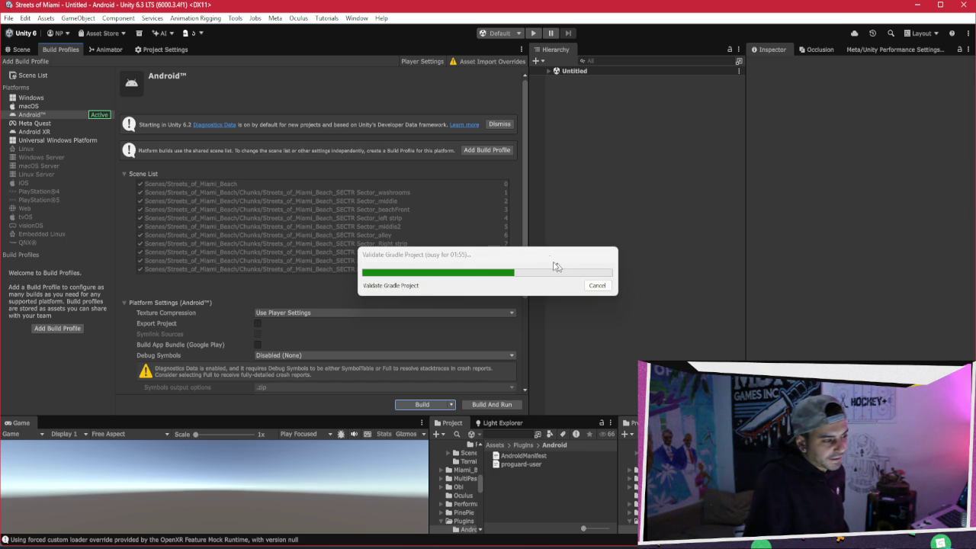
# Move the build progress dialog to the upper right and switch to the browser
pyautogui.moveTo(531, 260)
pyautogui.mouseDown()
pyautogui.moveTo(495, 259)
pyautogui.moveTo(744, 233)
pyautogui.moveTo(859, 204)
pyautogui.moveTo(876, 213)
pyautogui.moveTo(883, 287)
pyautogui.mouseUp()
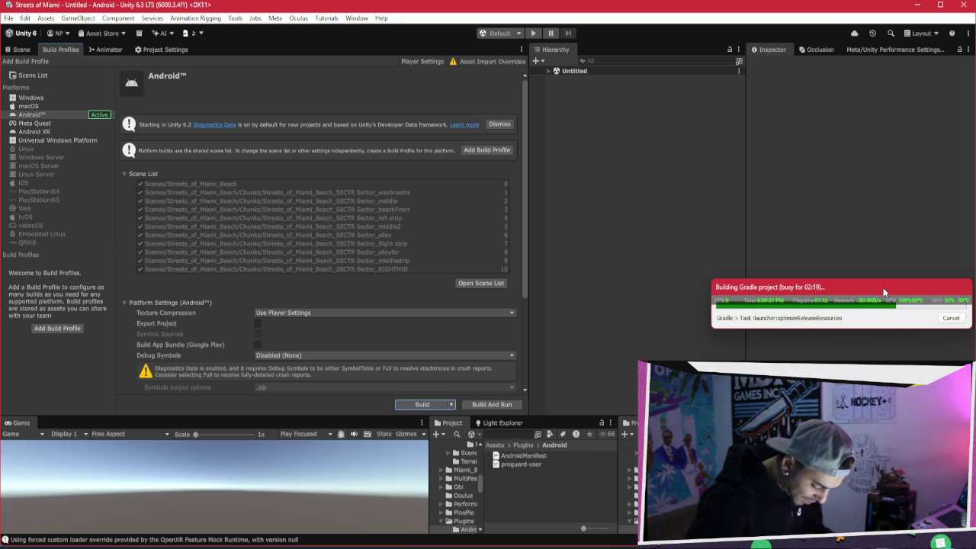
pyautogui.hotkey('alt', 'Tab')
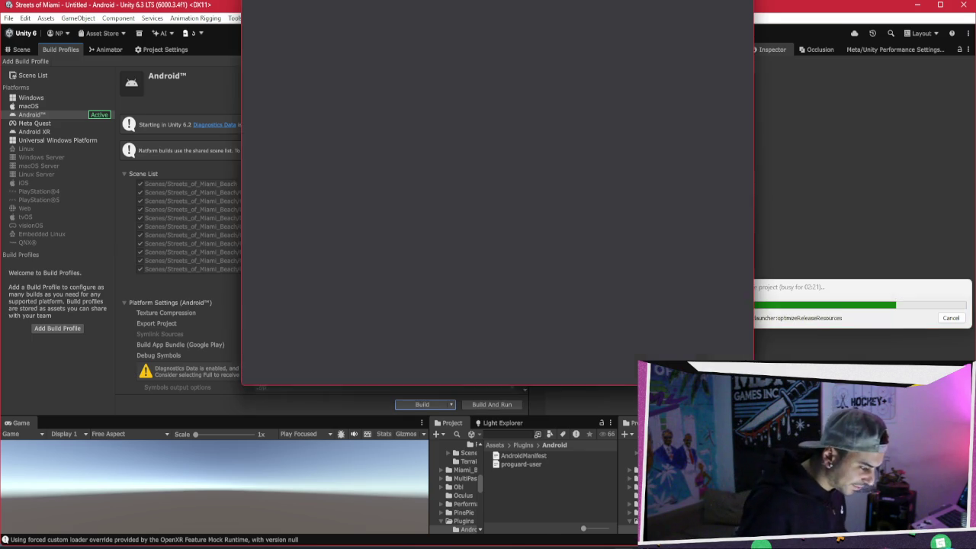
# In a new tab, search Google for 'lord of the rings elf actor' and expand the actor list
pyautogui.click(630, 13)
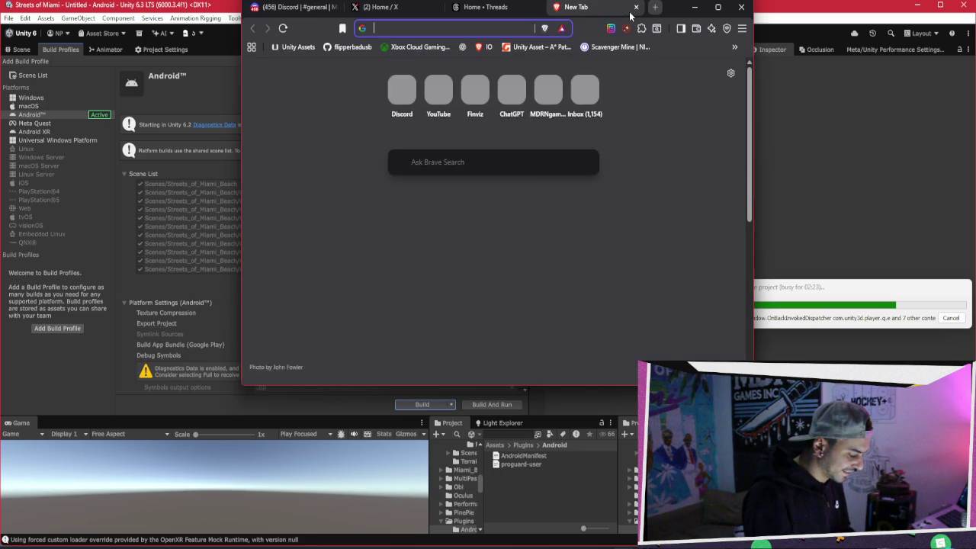
pyautogui.write('lord of the rings elf acto')
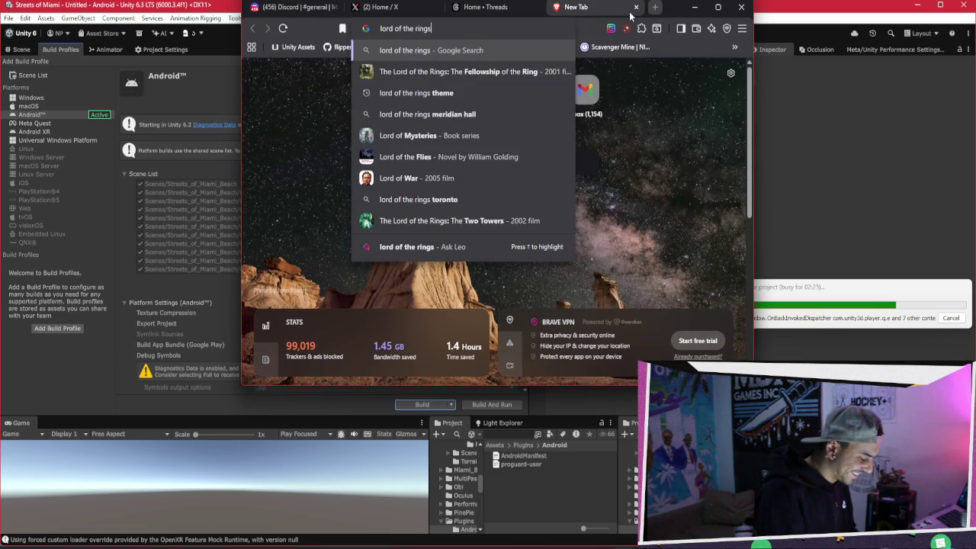
pyautogui.write('r')
pyautogui.press('Return')
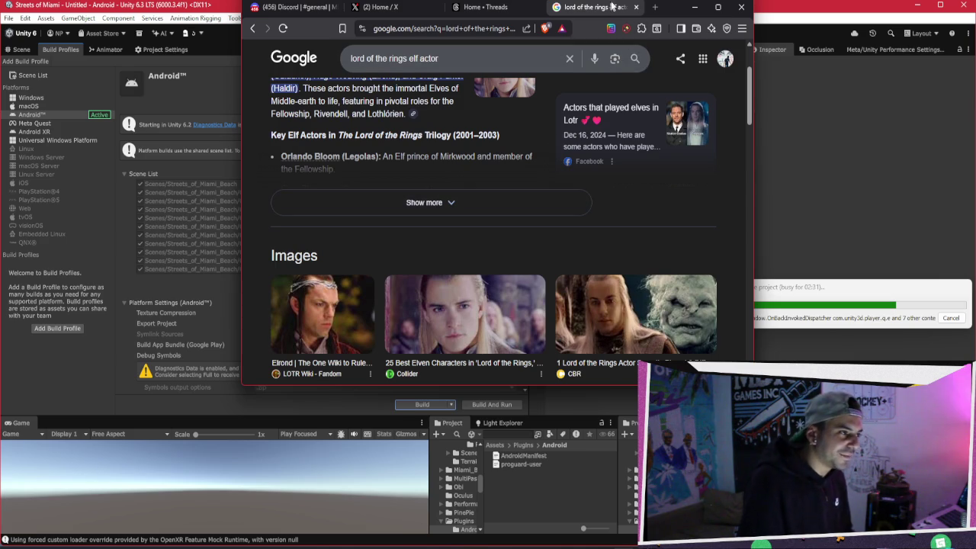
pyautogui.click(432, 199)
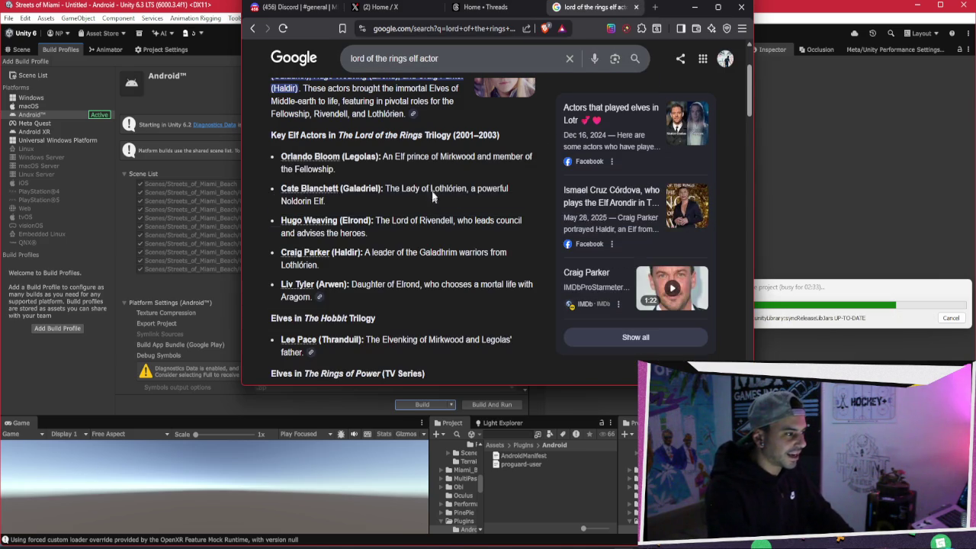
# Replace the query with 'lord of the rings actors', browse the results, and move the Gradle progress window over the browser
pyautogui.click(444, 62)
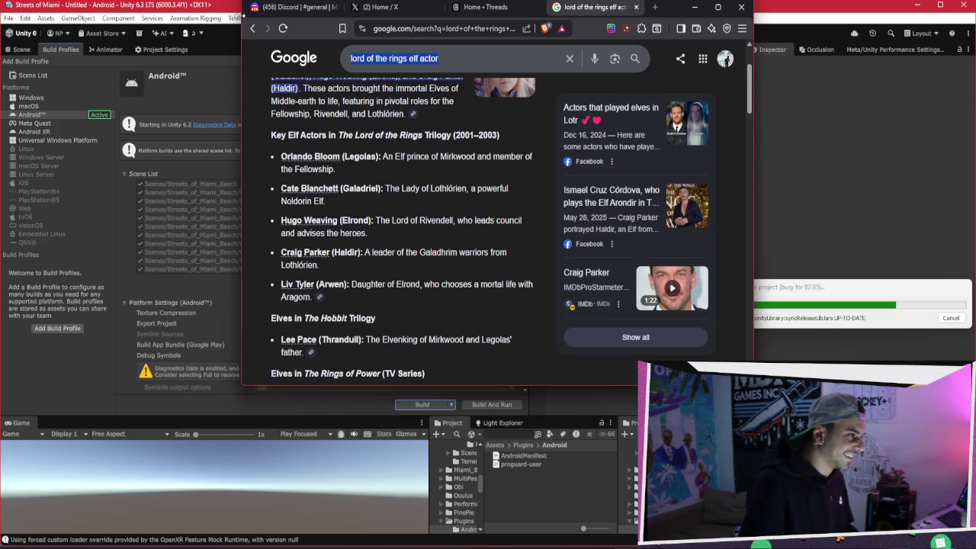
pyautogui.press('BackSpace')
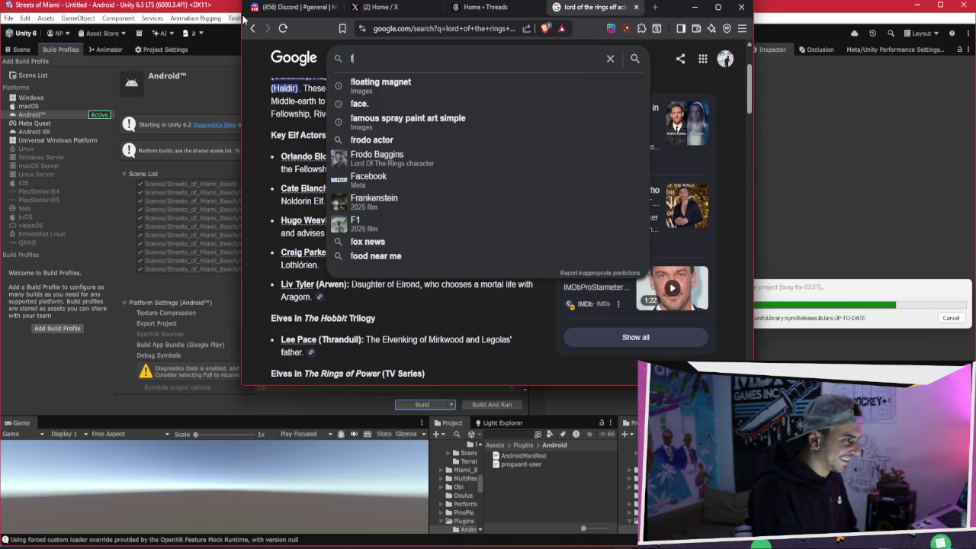
pyautogui.write('lord of the')
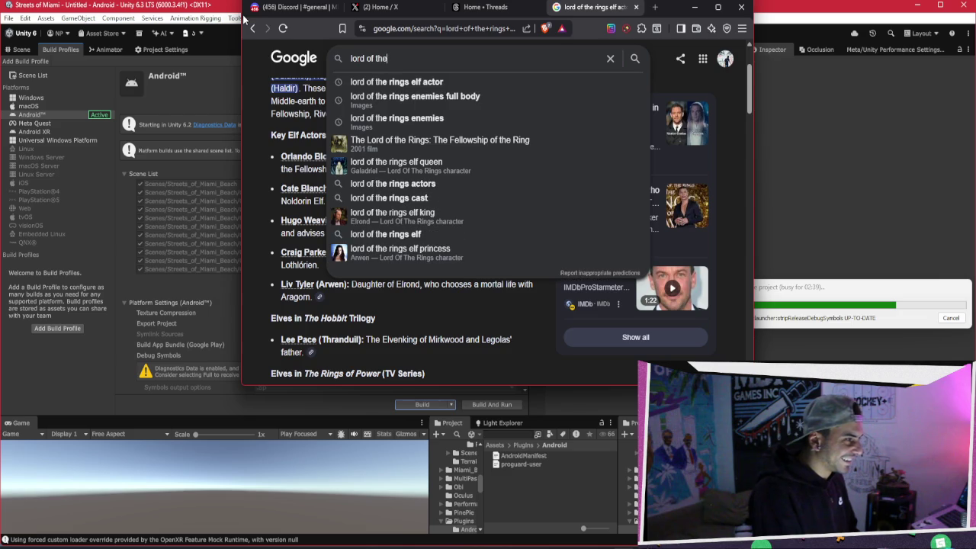
pyautogui.write(' rings actors')
pyautogui.press('Return')
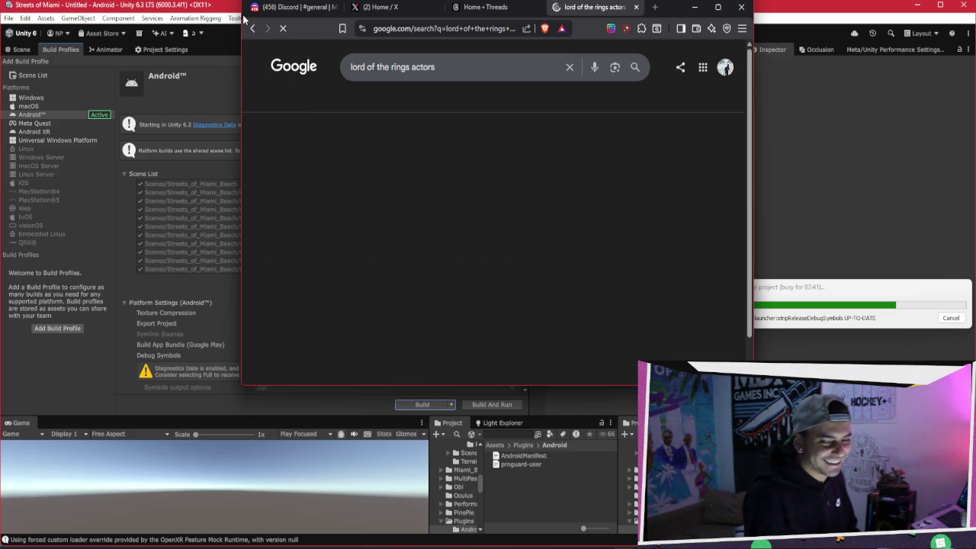
pyautogui.scroll(-2, 321, 169)
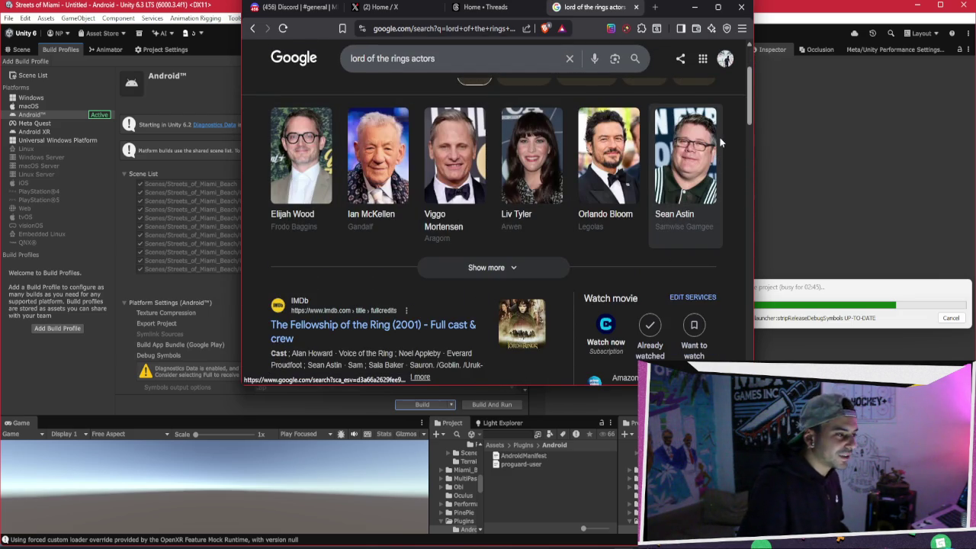
pyautogui.scroll(2, 689, 203)
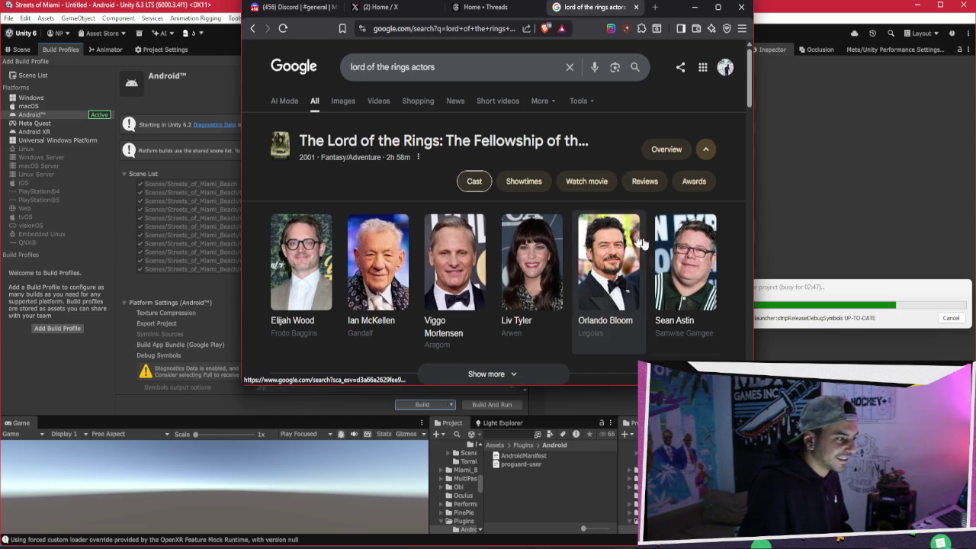
pyautogui.scroll(-5, 615, 231)
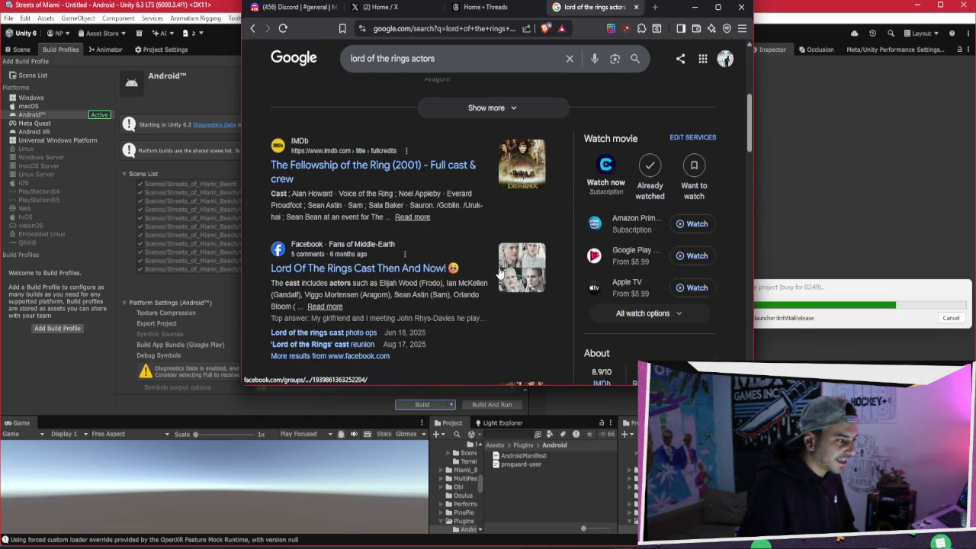
pyautogui.scroll(-2, 499, 272)
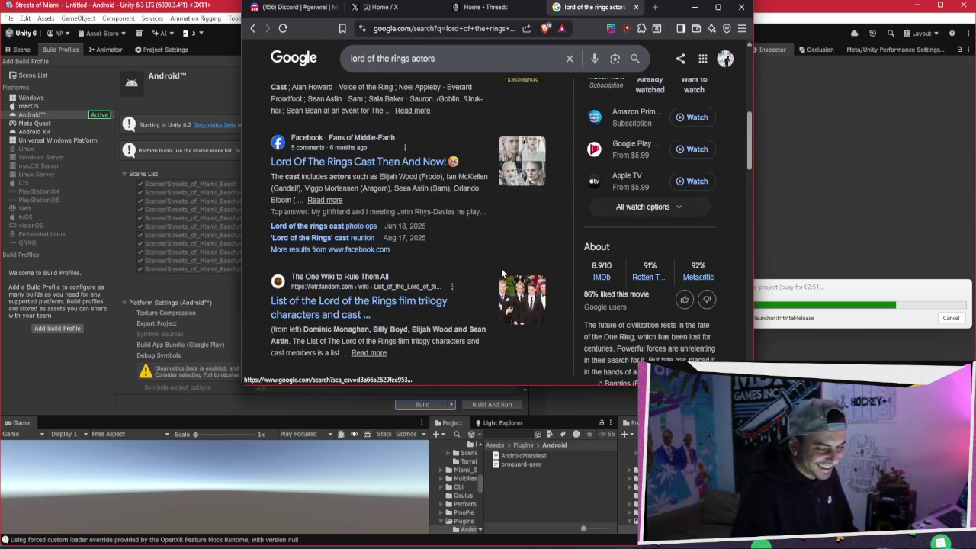
pyautogui.moveTo(844, 290); pyautogui.dragTo(186, 240)
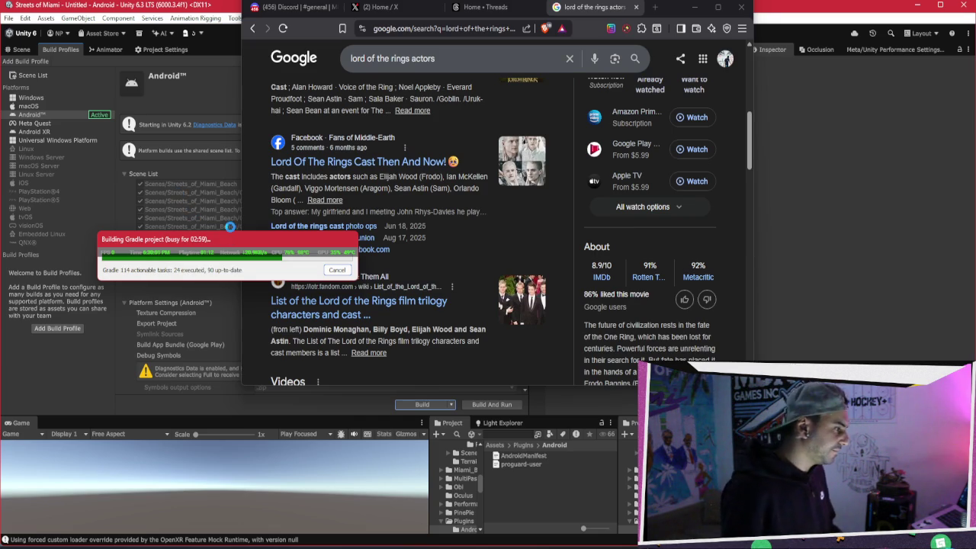
# Move the Gradle build progress window toward the centre while the build finishes
pyautogui.moveTo(272, 238); pyautogui.dragTo(488, 228)
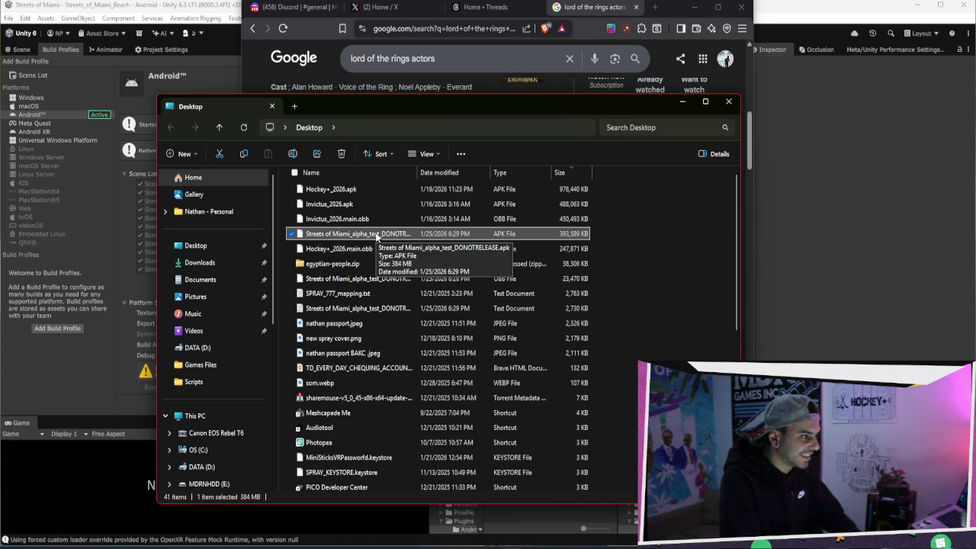
# Move the Desktop folder window down and left, and minimize the browser
pyautogui.moveTo(622, 97)
pyautogui.mouseDown()
pyautogui.moveTo(627, 108)
pyautogui.moveTo(540, 121)
pyautogui.mouseUp()
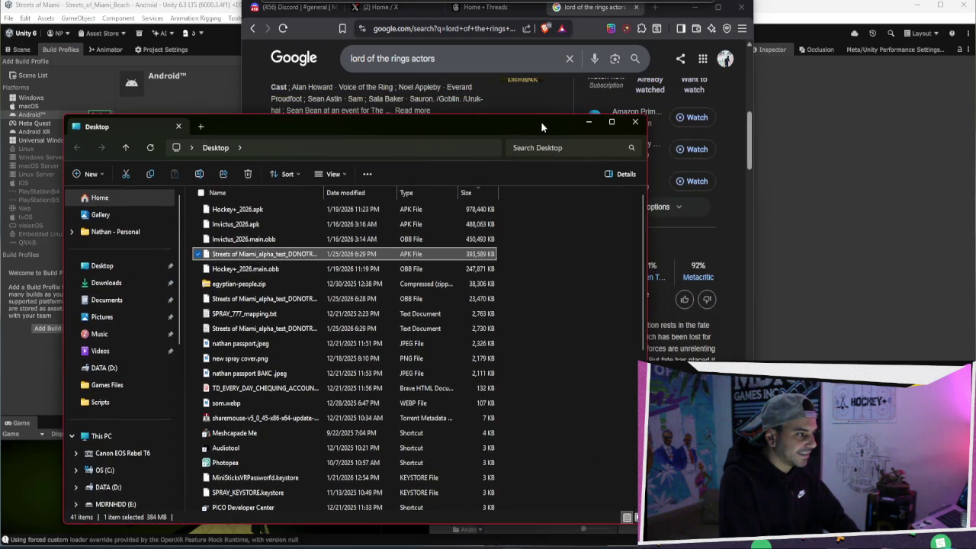
pyautogui.click(686, 12)
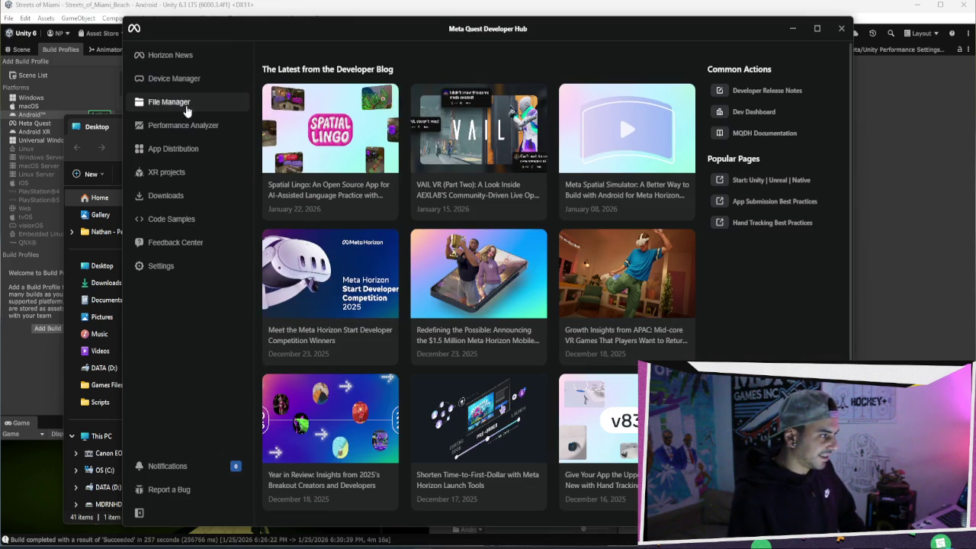
# Upload the new Streets of Miami APK to the ALPHA channel from App Distribution
pyautogui.click(183, 102)
pyautogui.click(196, 151)
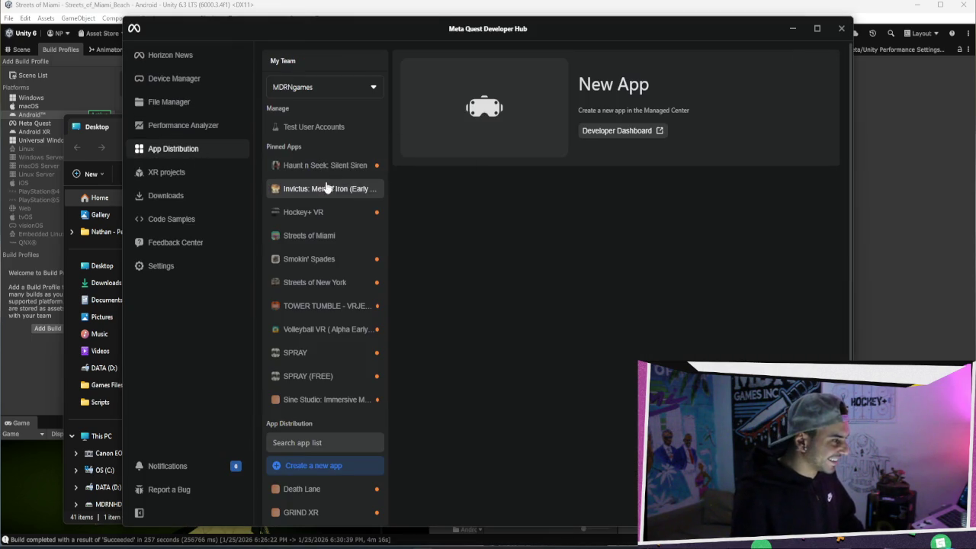
pyautogui.click(347, 175)
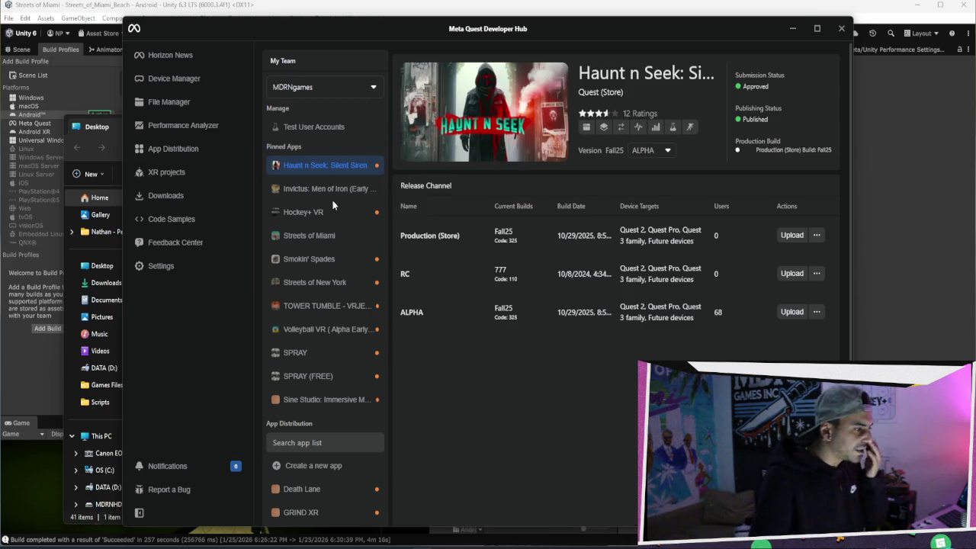
pyautogui.click(343, 238)
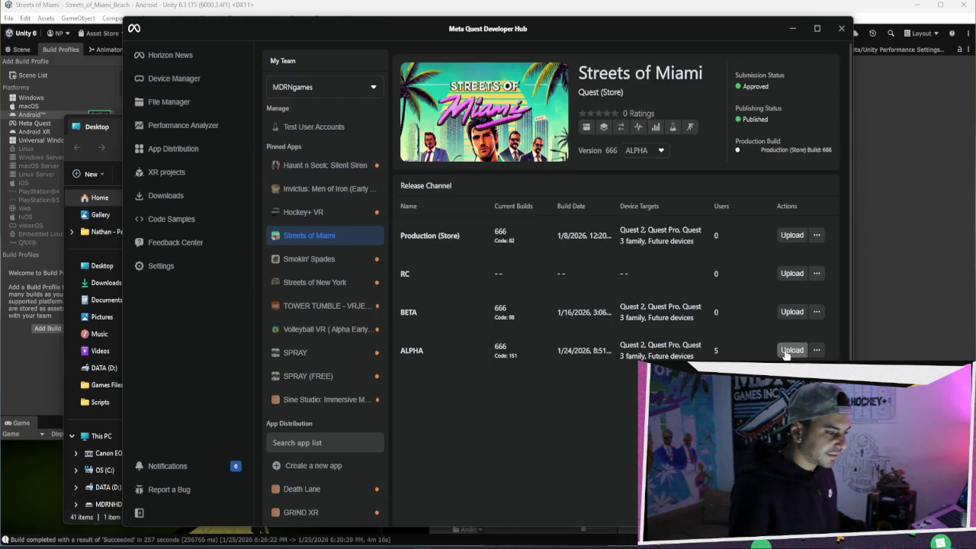
pyautogui.click(792, 350)
pyautogui.click(583, 448)
pyautogui.click(585, 445)
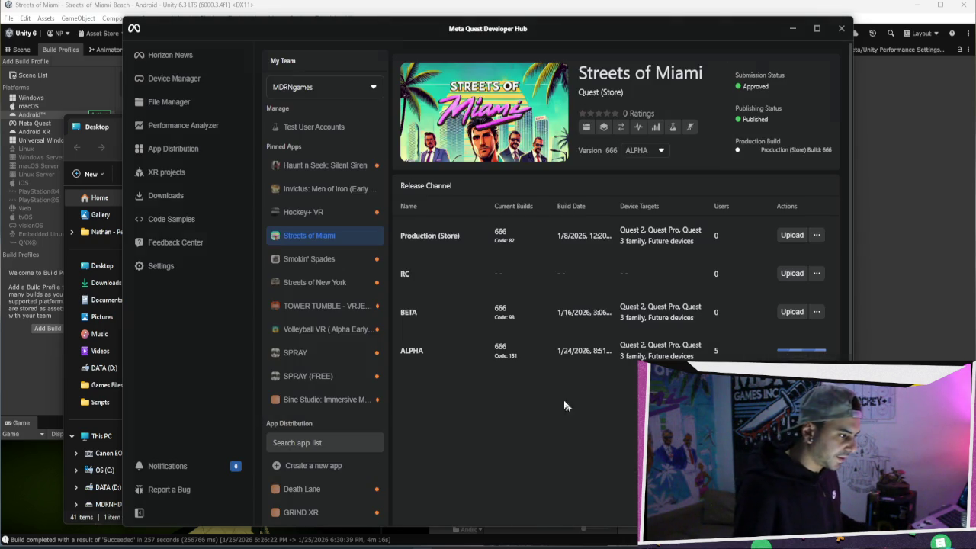
pyautogui.click(792, 33)
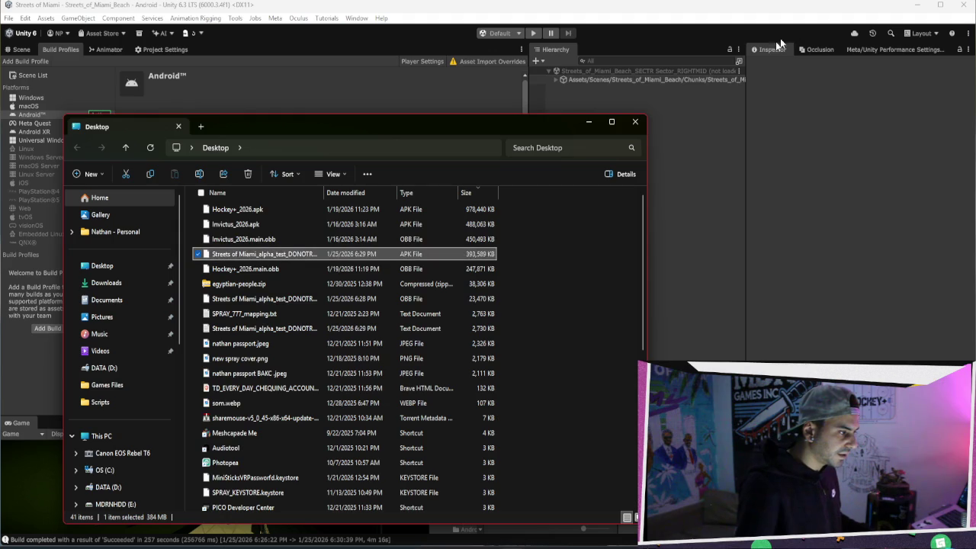
# Minimize the Desktop folder, Unity editor and Unity Hub, then bring back the editor and Developer Hub
pyautogui.click(595, 122)
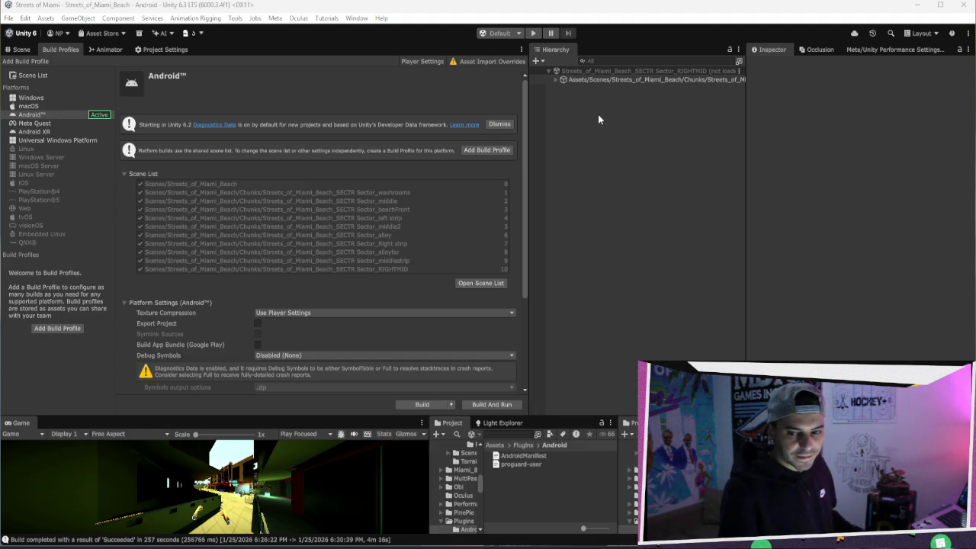
pyautogui.click(940, 5)
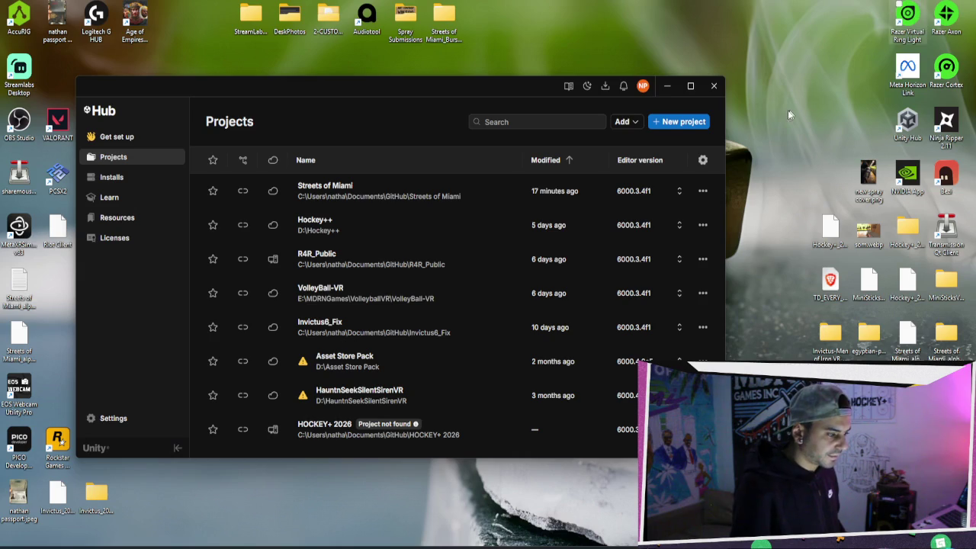
pyautogui.click(664, 90)
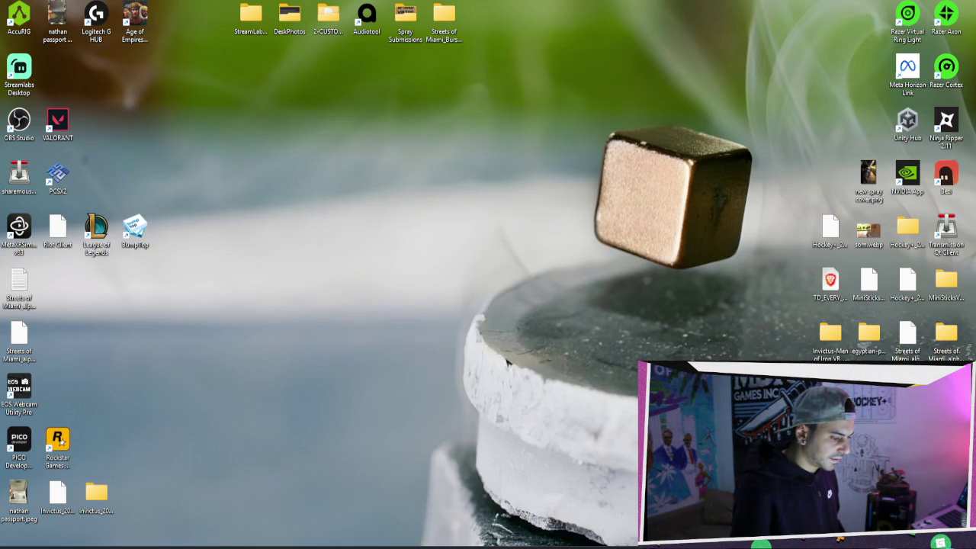
pyautogui.click(469, 545)
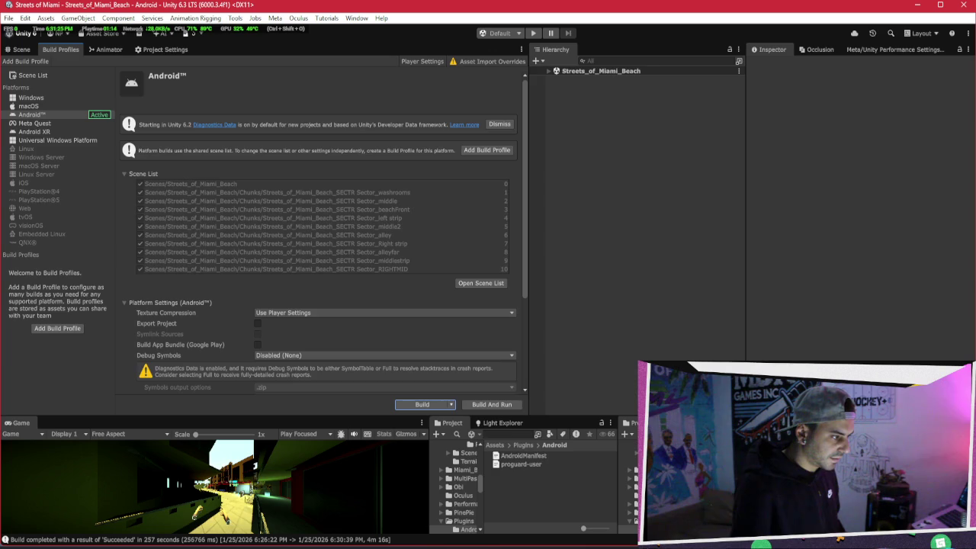
pyautogui.moveTo(487, 545)
pyautogui.moveTo(424, 545)
pyautogui.click(457, 504)
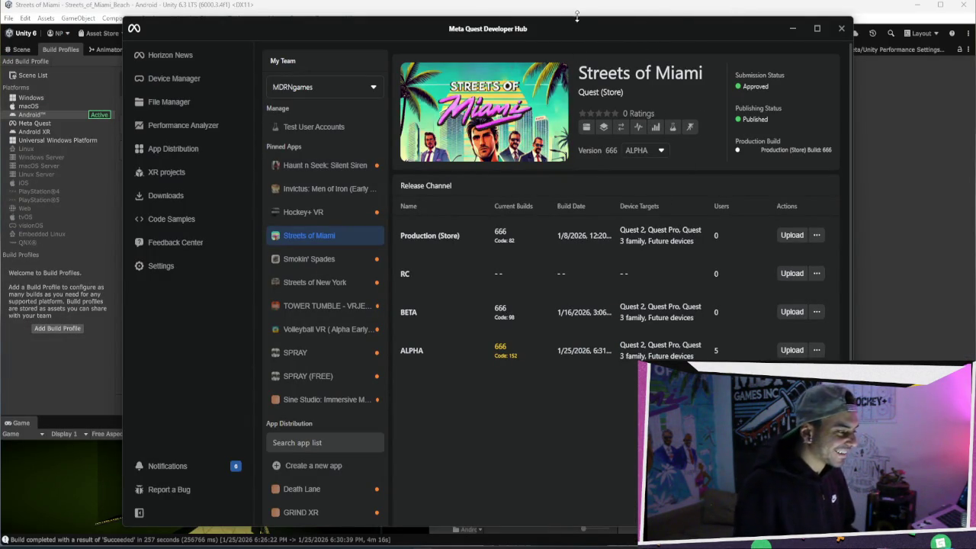
# Nudge the Meta Quest Developer Hub window left and minimize it, revealing Unity's Android build profile
pyautogui.moveTo(729, 28); pyautogui.dragTo(646, 23)
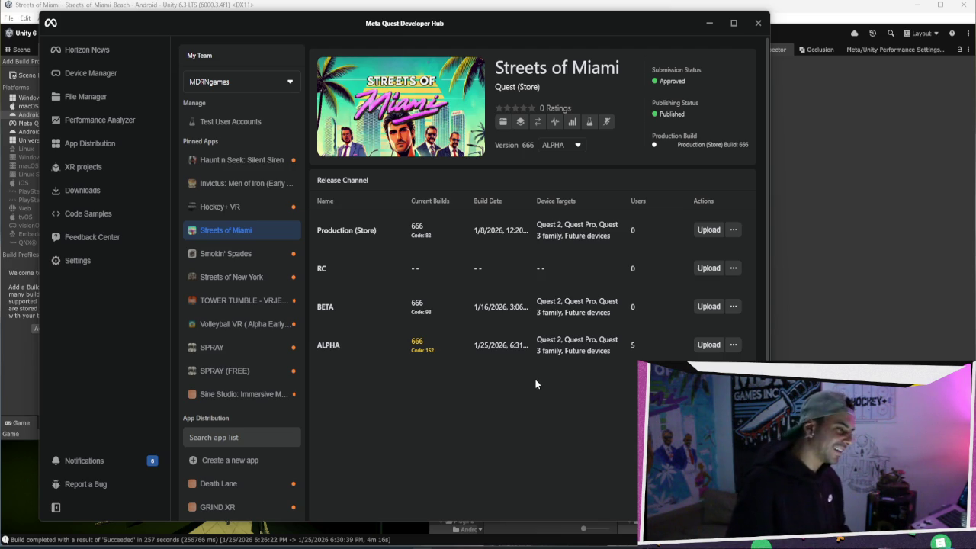
pyautogui.click(709, 23)
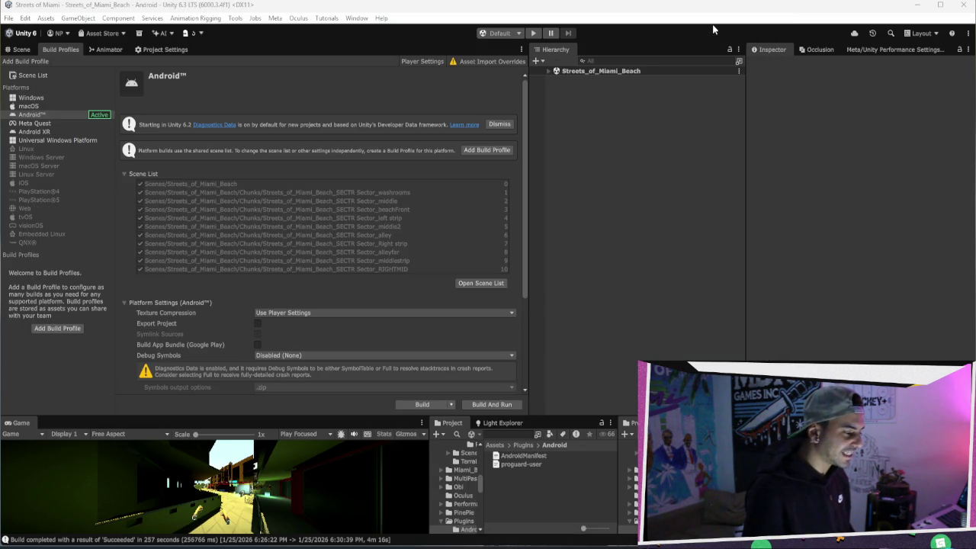
# Minimize Unity, then Alt+Tab away from Developer Hub back to the editor showing the steering wheel
pyautogui.click(916, 6)
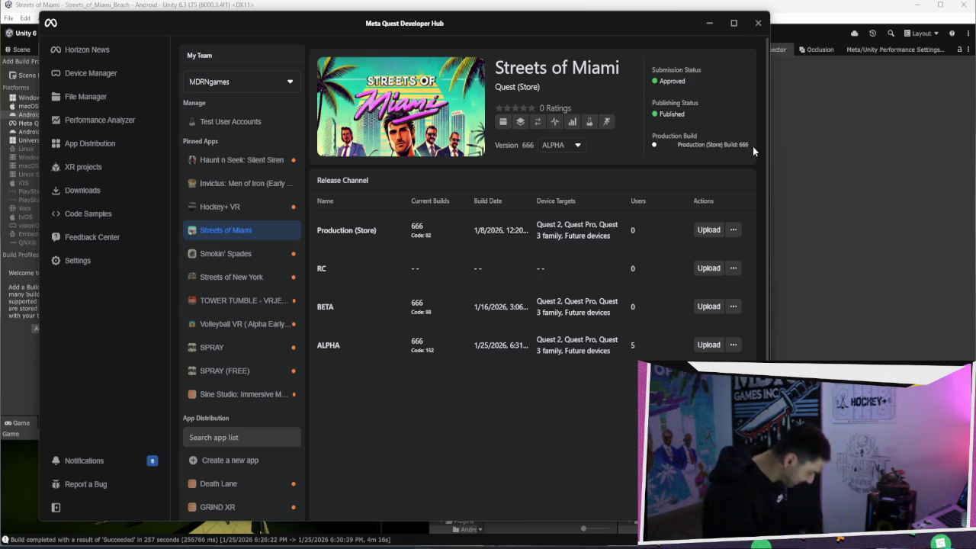
pyautogui.hotkey('alt', 'Tab')
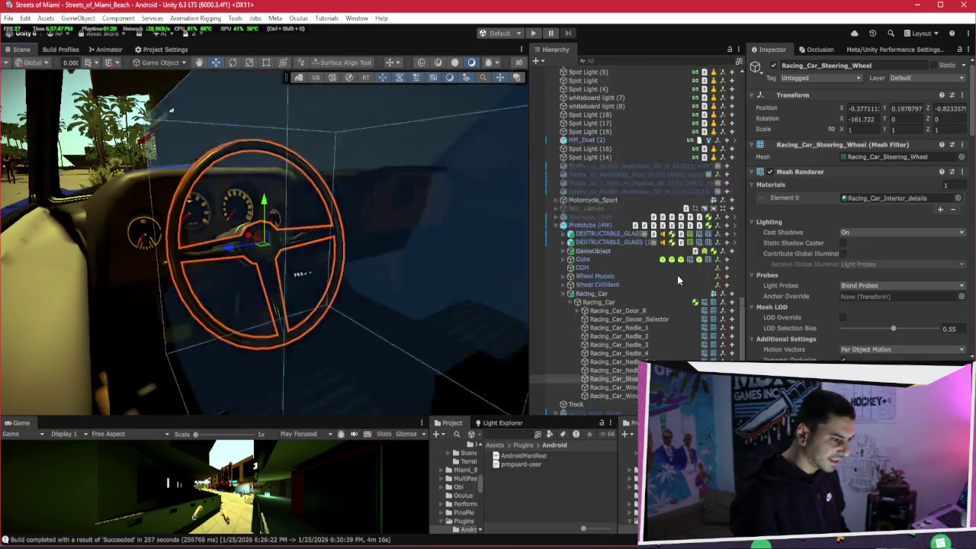
# Collapse the steering wheel's HVR Physics Dial, HVR Rotation Limiter and VR Steering Wheel System components
pyautogui.scroll(-5, 845, 333)
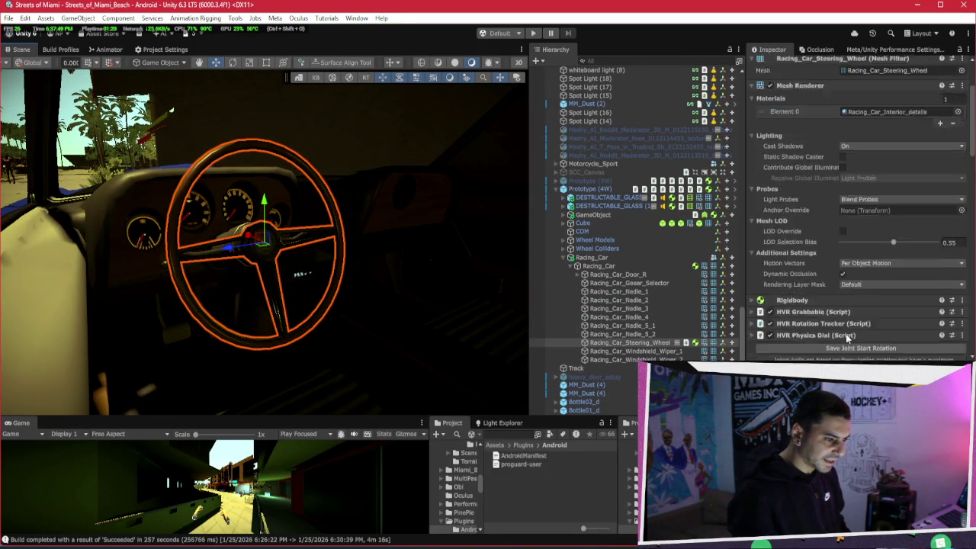
pyautogui.click(796, 277)
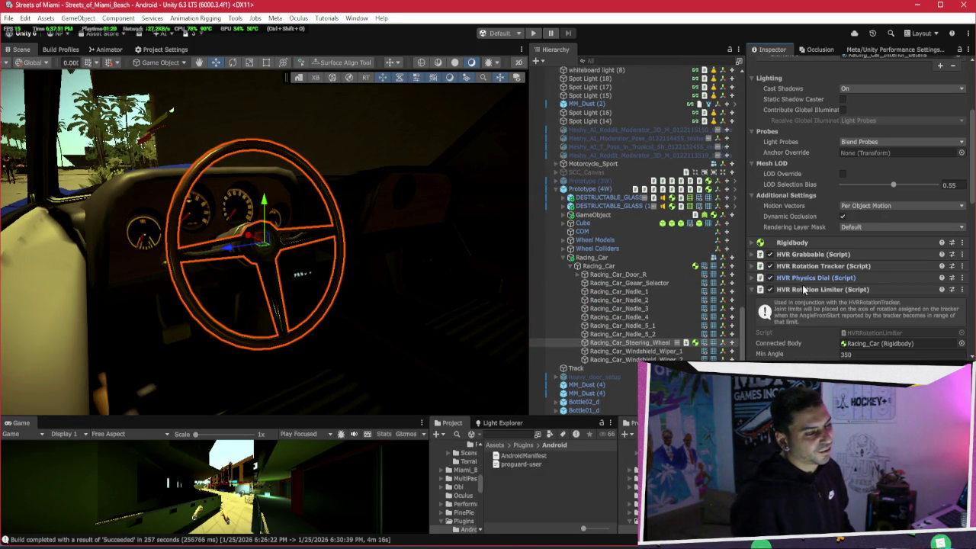
pyautogui.click(803, 289)
pyautogui.click(805, 299)
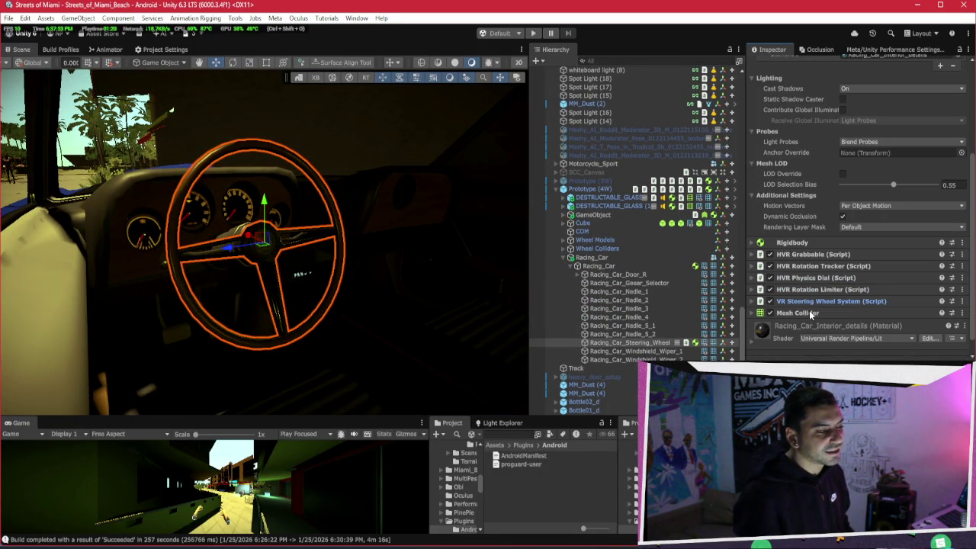
pyautogui.moveTo(251, 252); pyautogui.dragTo(271, 271)
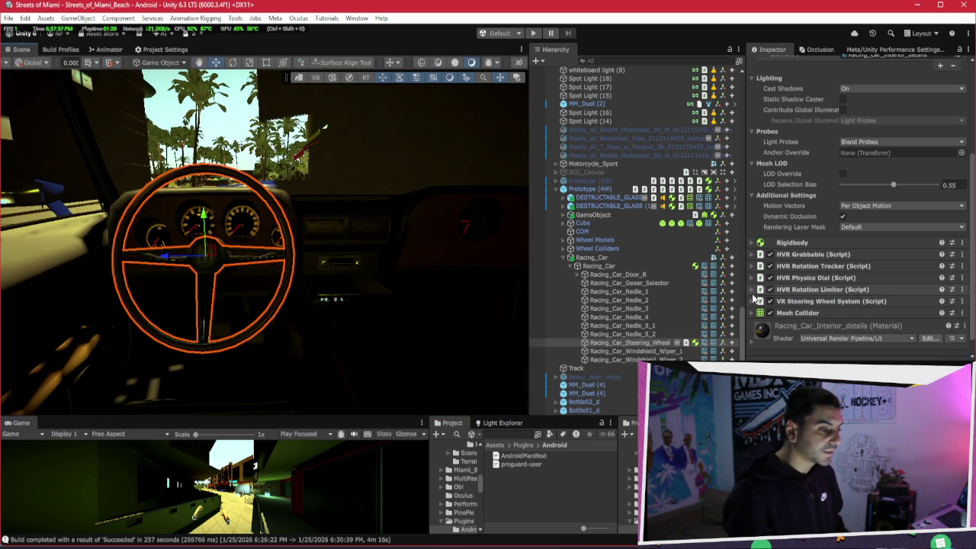
# Select the Racing_Car body, review its Rigidbody, then collapse its Mesh Renderer and Rigidbody sections
pyautogui.scroll(-1, 824, 309)
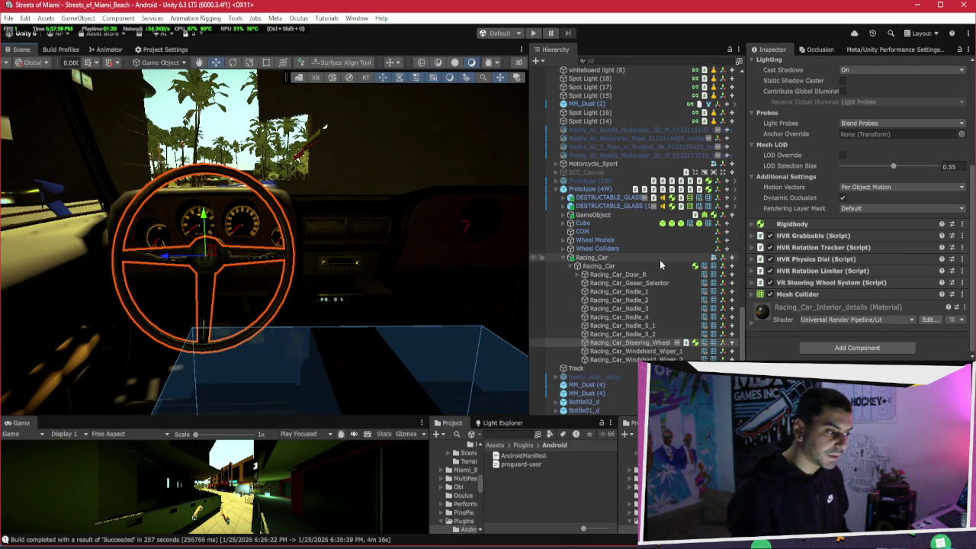
pyautogui.click(663, 264)
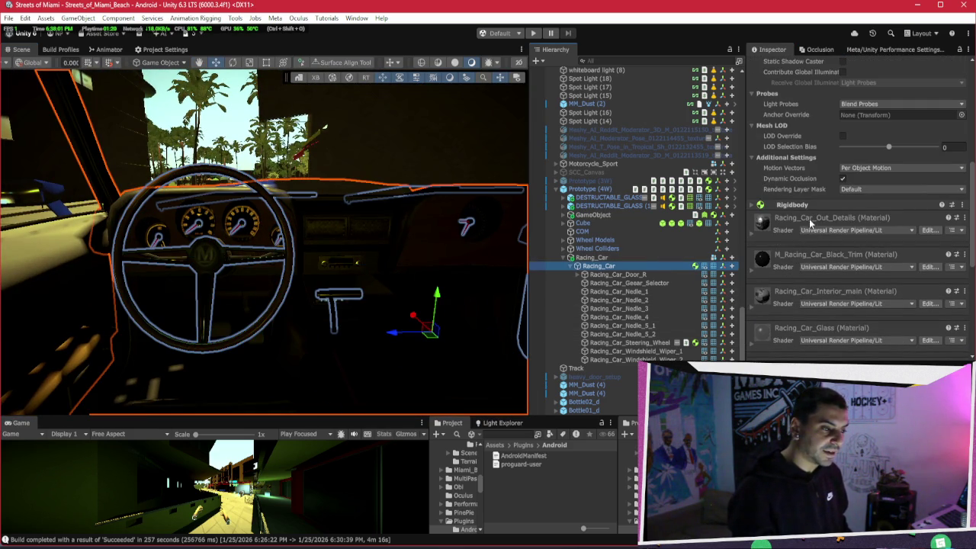
pyautogui.click(810, 204)
pyautogui.scroll(1, 812, 207)
pyautogui.scroll(5, 809, 204)
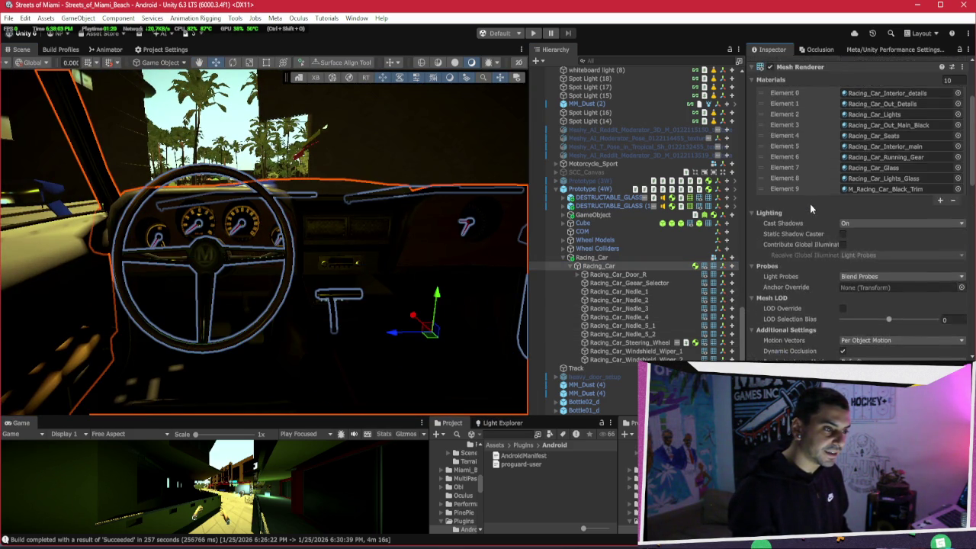
pyautogui.click(807, 172)
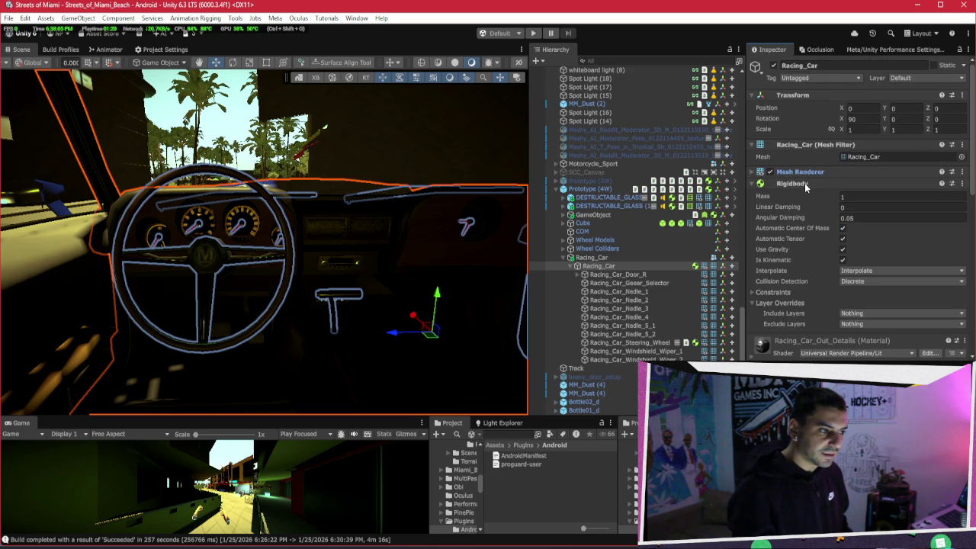
pyautogui.click(804, 183)
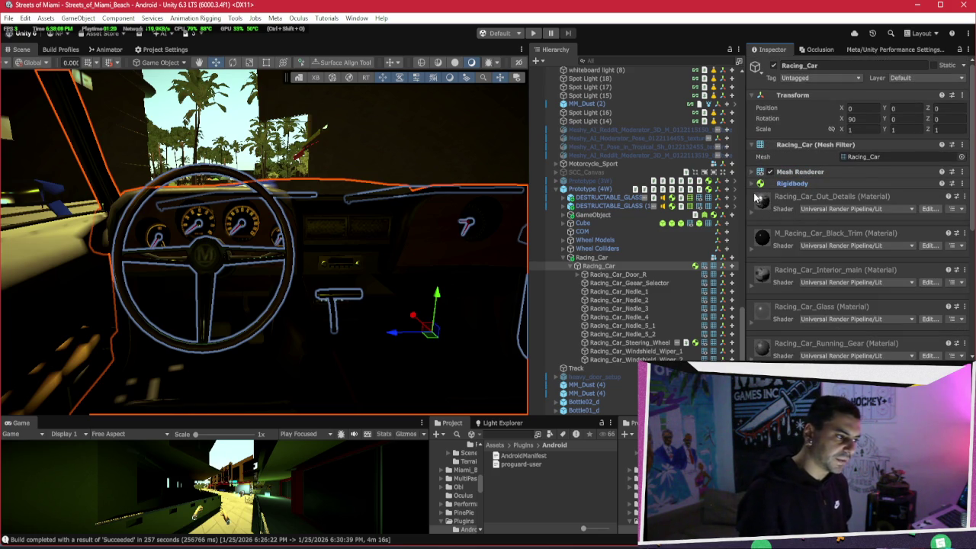
# Check the Racing_Car_Steering_Wheel's components, return to Racing_Car, then select the door latch object
pyautogui.scroll(-10, 797, 196)
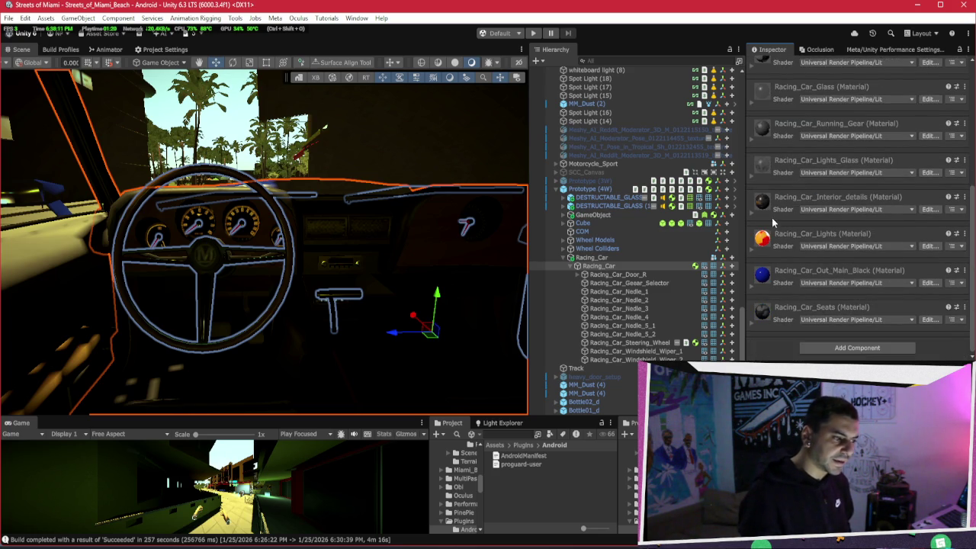
pyautogui.scroll(4, 775, 219)
pyautogui.scroll(3, 774, 219)
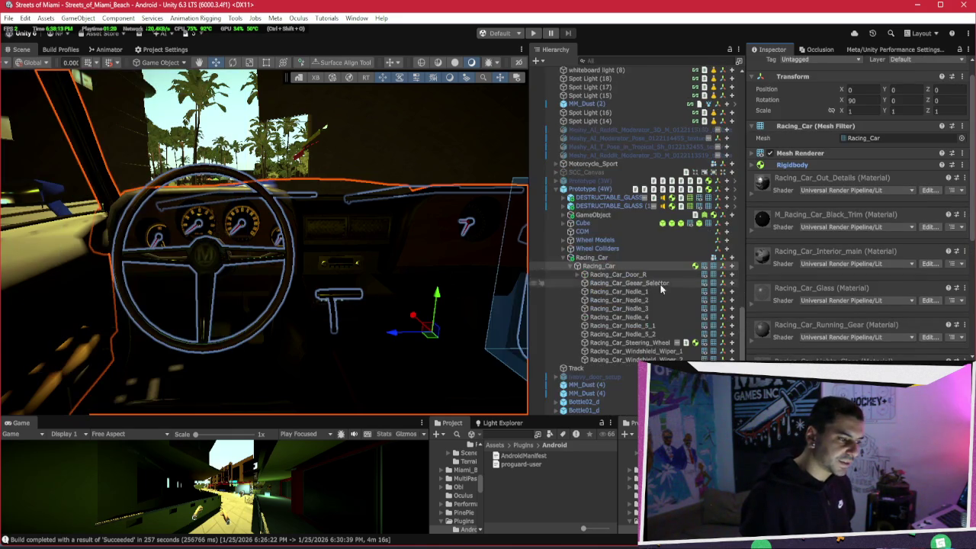
pyautogui.click(645, 343)
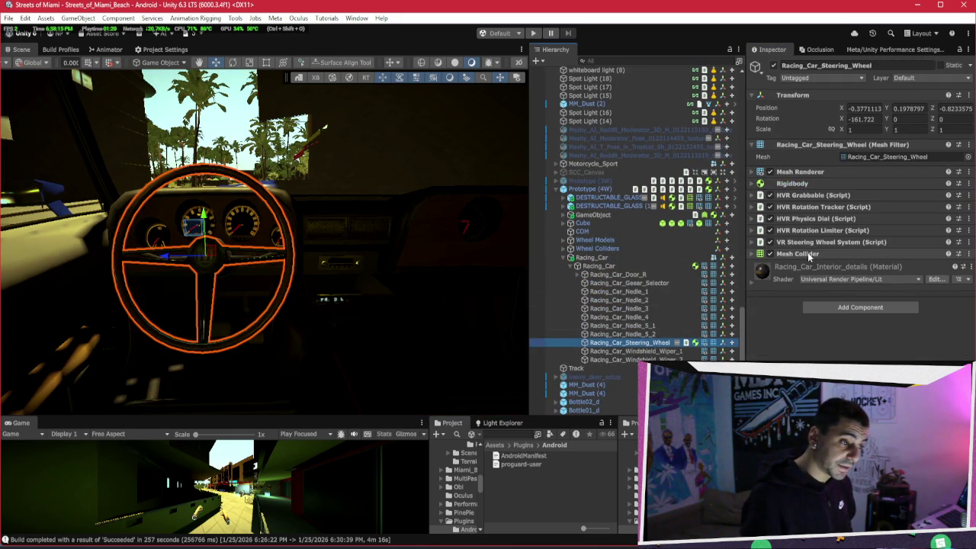
pyautogui.click(643, 267)
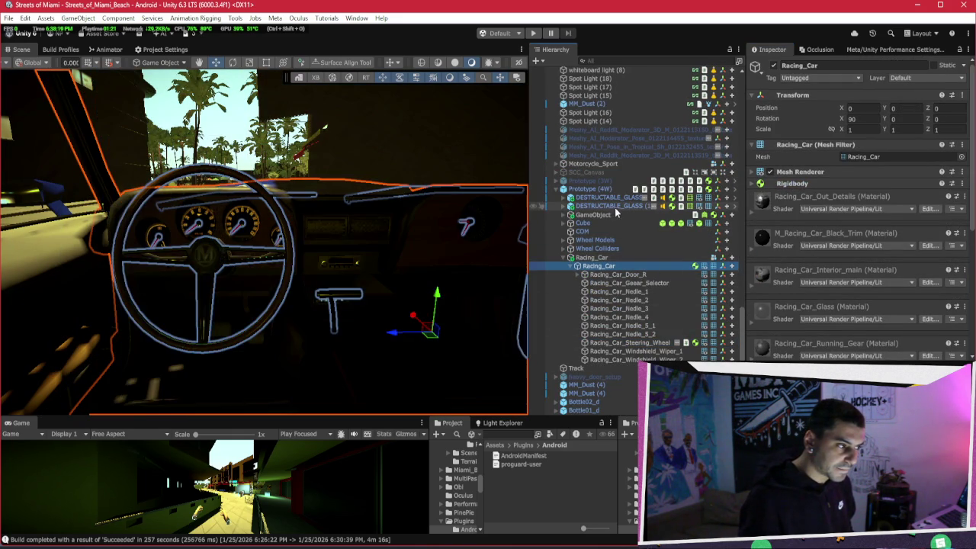
pyautogui.click(609, 215)
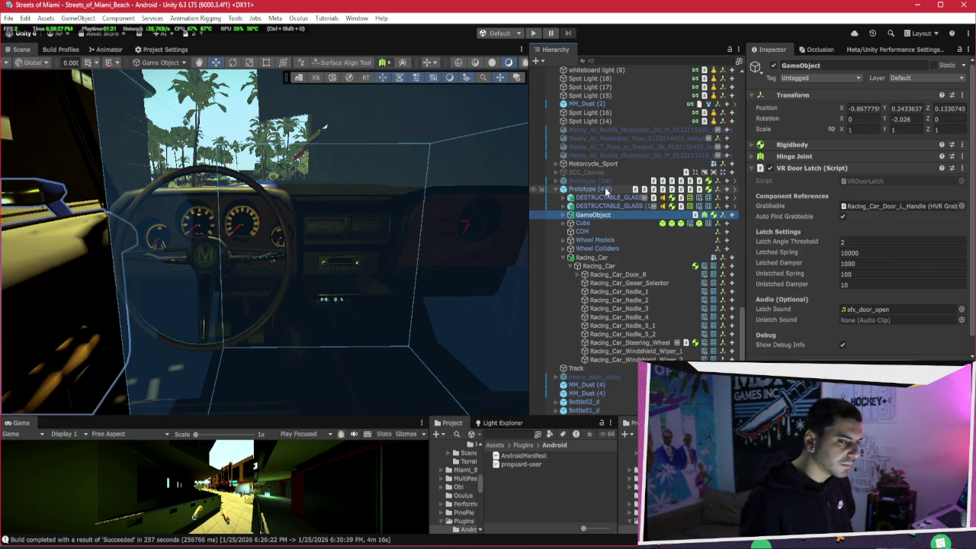
# Inspect Prototype (4W)'s VR Vehicle Seating, collapse its children, and hide whiteboard light (11)
pyautogui.click(606, 192)
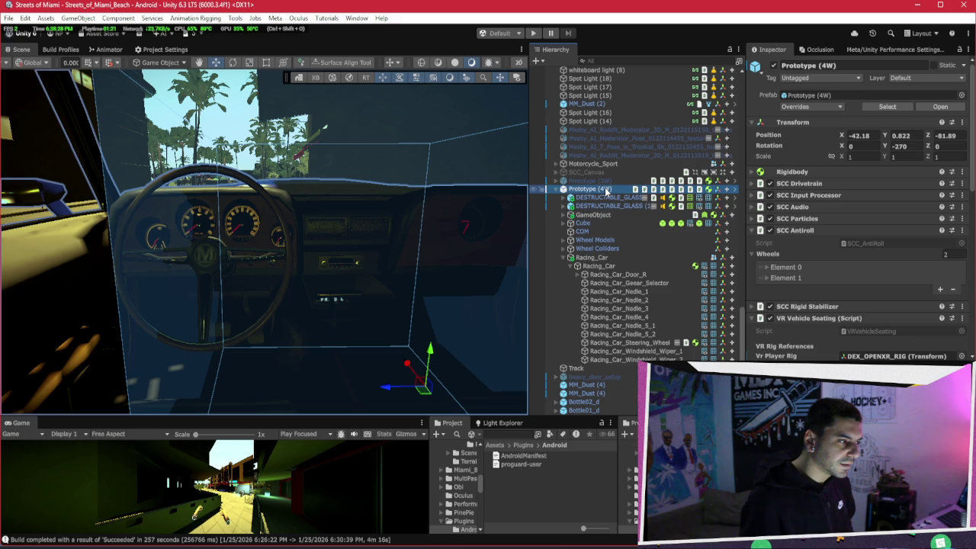
pyautogui.click(557, 190)
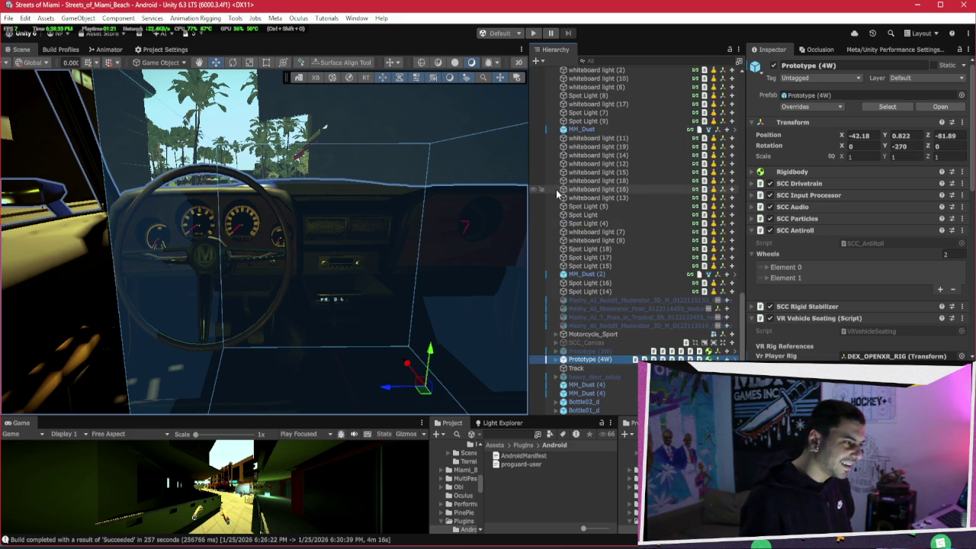
pyautogui.click(533, 138)
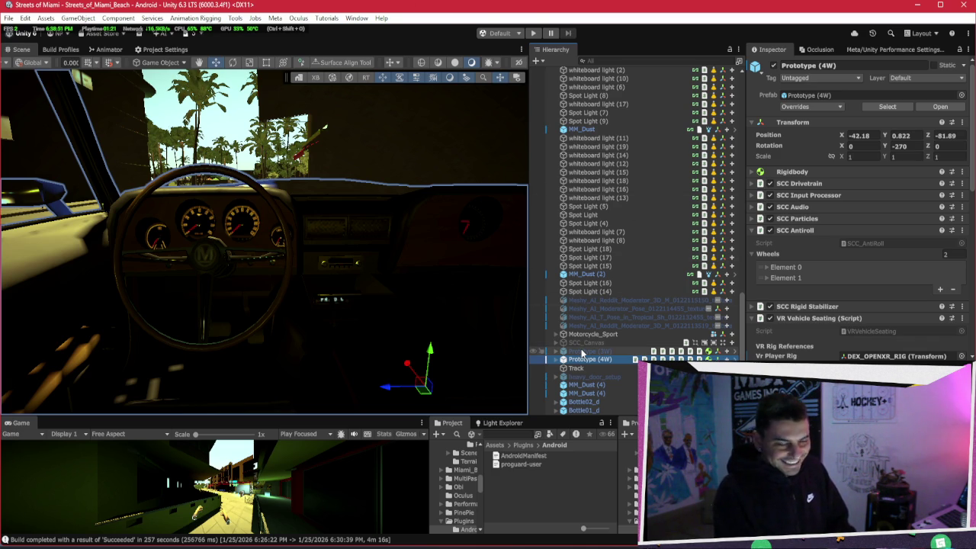
pyautogui.moveTo(293, 294); pyautogui.dragTo(295, 286)
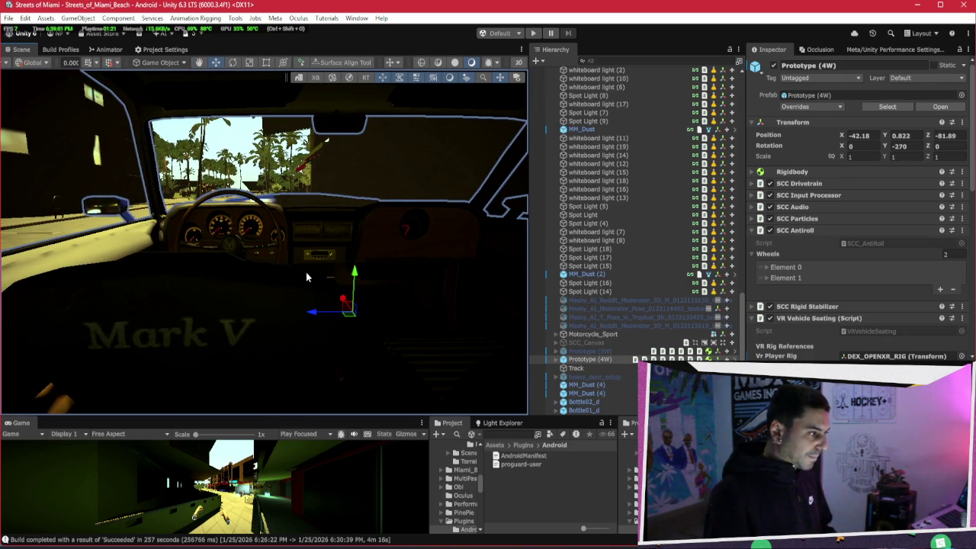
pyautogui.click(274, 221)
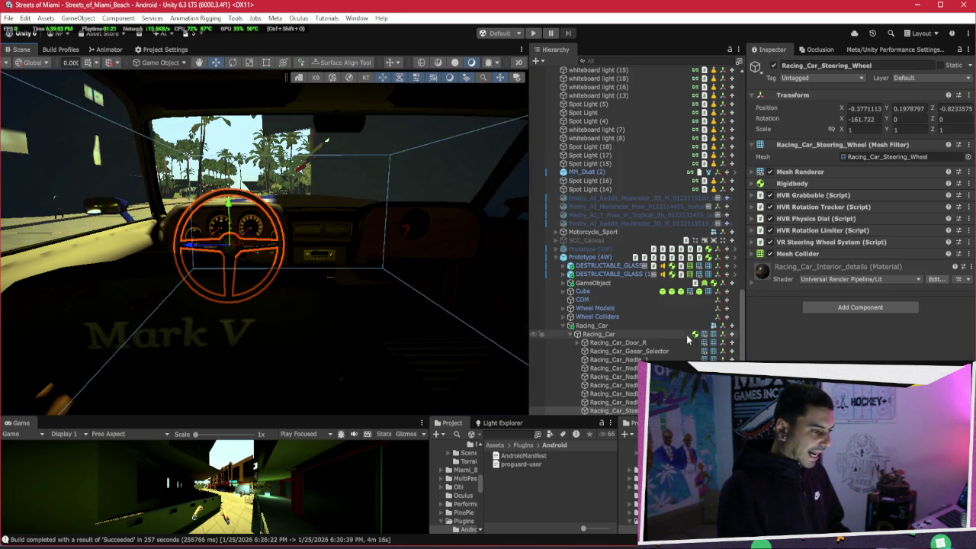
# Zoom and orbit around the steering wheel, then expand its convex Mesh Collider settings
pyautogui.scroll(4, 357, 210)
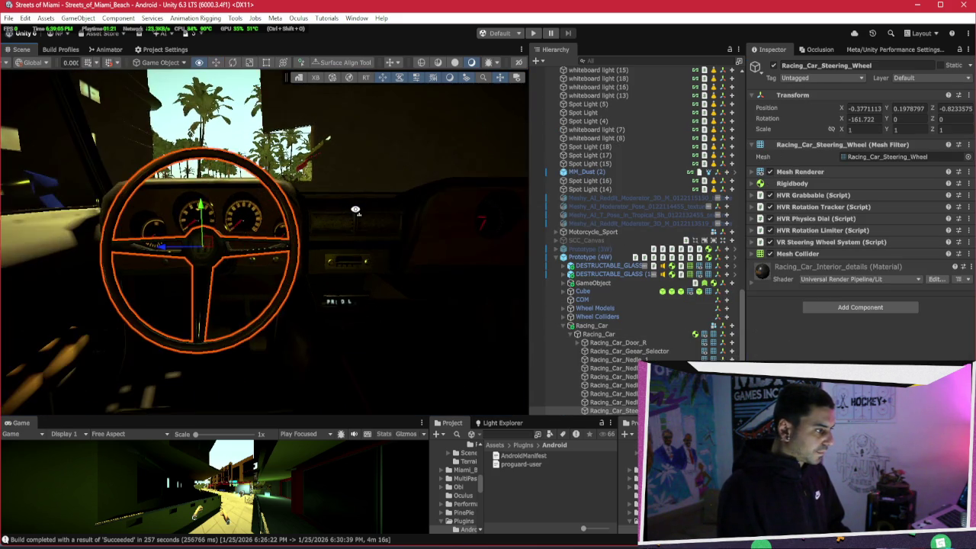
pyautogui.scroll(-5, 357, 229)
pyautogui.scroll(-5, 358, 238)
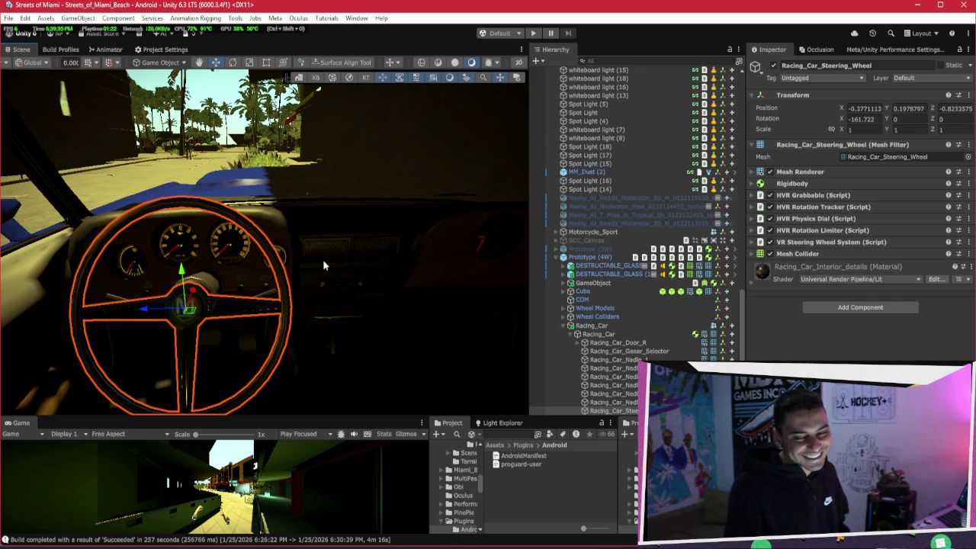
pyautogui.moveTo(313, 225)
pyautogui.mouseDown()
pyautogui.moveTo(246, 274)
pyautogui.moveTo(269, 271)
pyautogui.mouseUp()
pyautogui.scroll(-3, 246, 274)
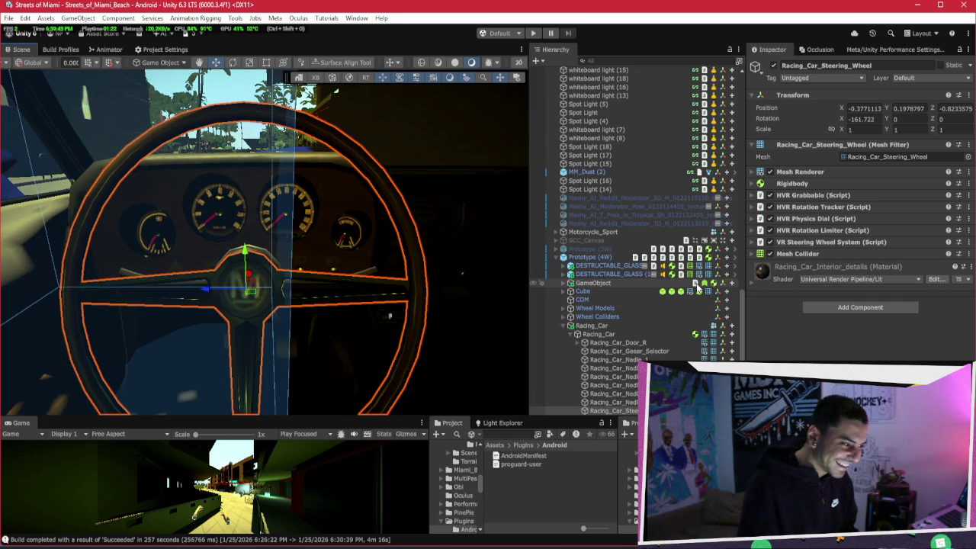
pyautogui.moveTo(336, 257); pyautogui.dragTo(543, 280)
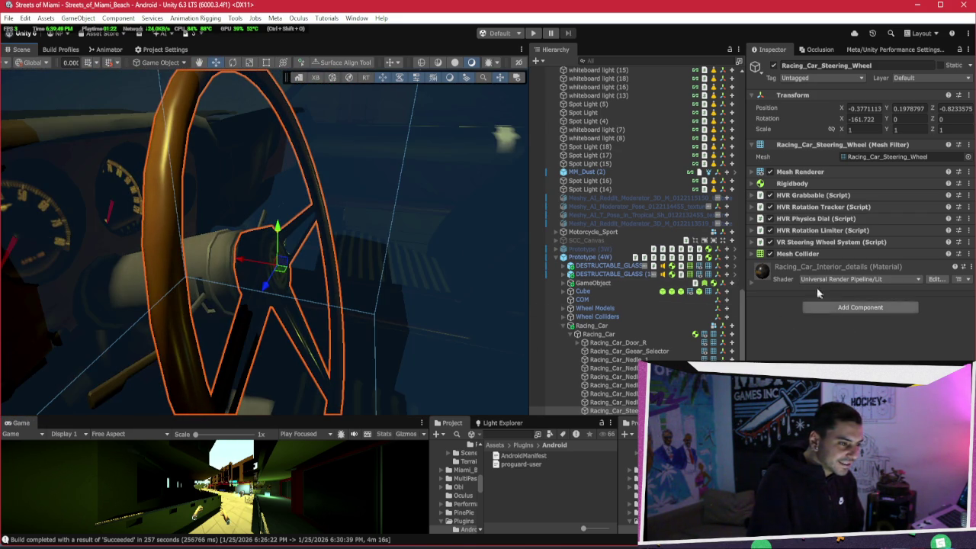
pyautogui.click(797, 254)
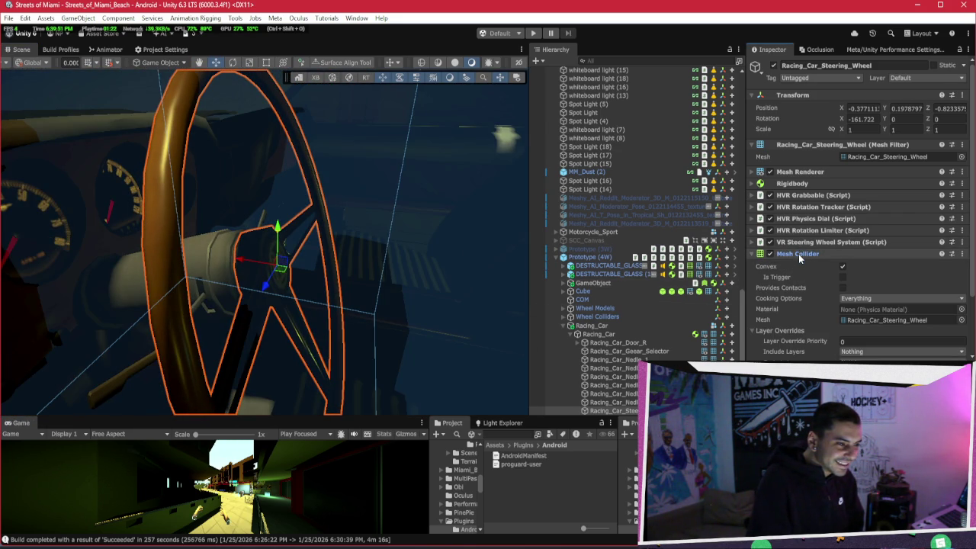
# Collapse the Mesh Collider and review the wheel's Rigidbody: mass 1, angular damping 0.05, gravity off, Interpolate
pyautogui.click(798, 254)
pyautogui.click(792, 184)
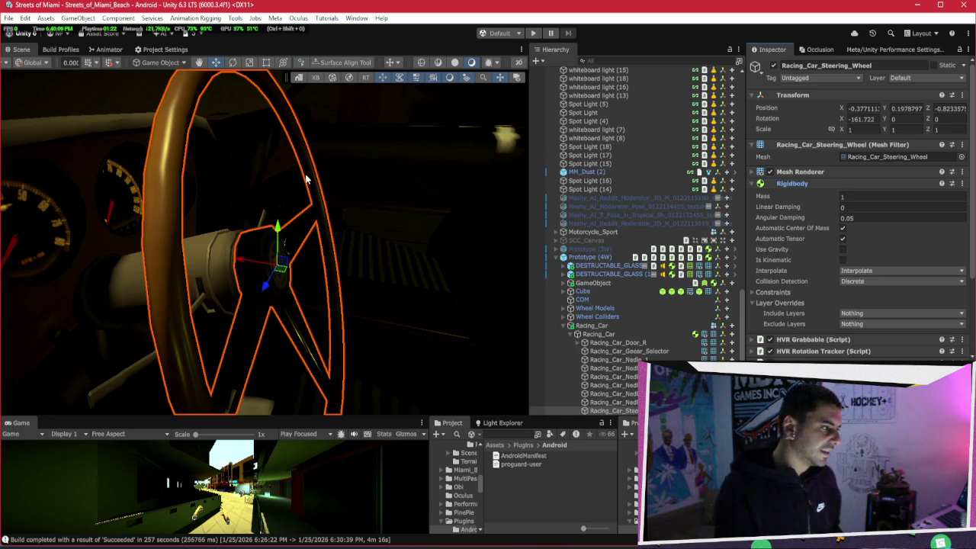
pyautogui.moveTo(229, 191)
pyautogui.mouseDown()
pyautogui.moveTo(303, 191)
pyautogui.moveTo(360, 238)
pyautogui.moveTo(318, 211)
pyautogui.mouseUp()
pyautogui.scroll(3, 319, 212)
pyautogui.scroll(3, 318, 211)
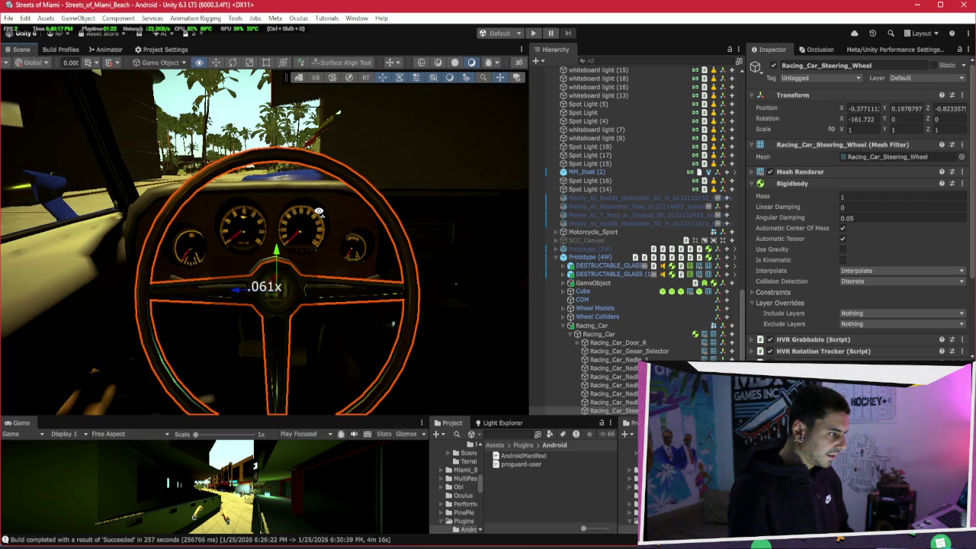
pyautogui.scroll(-2, 874, 293)
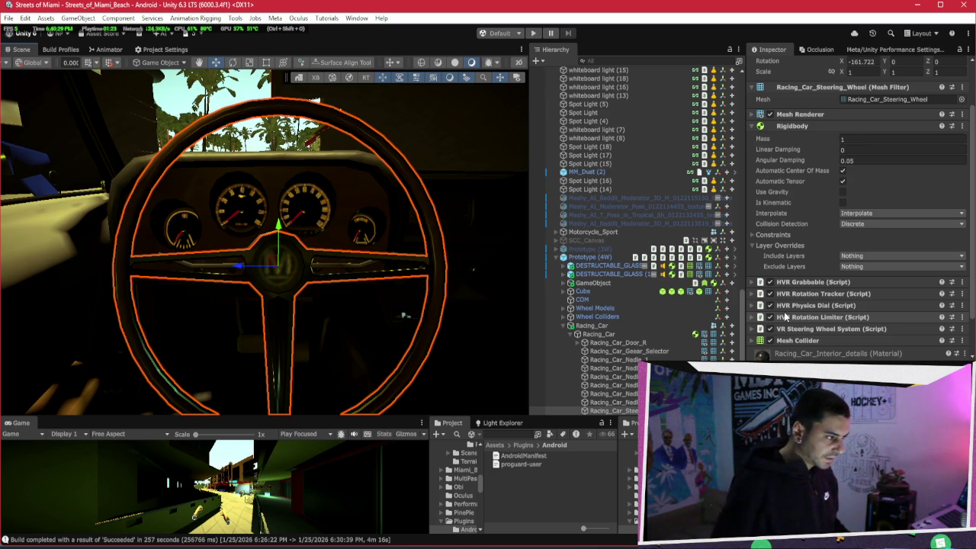
# Toggle an object's scene visibility on and off, then orbit around the steering wheel
pyautogui.click(653, 261)
pyautogui.click(652, 260)
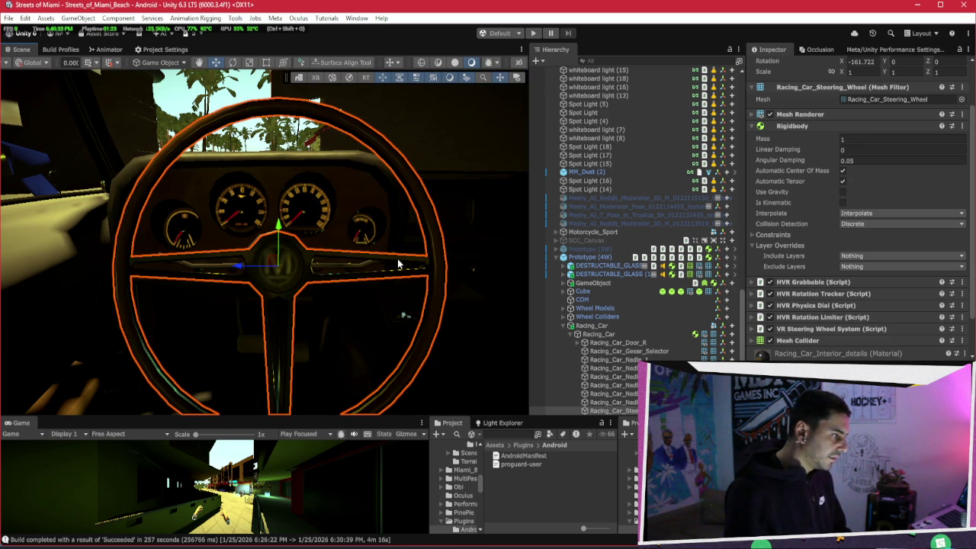
pyautogui.moveTo(397, 264)
pyautogui.mouseDown()
pyautogui.moveTo(175, 266)
pyautogui.moveTo(387, 280)
pyautogui.mouseUp()
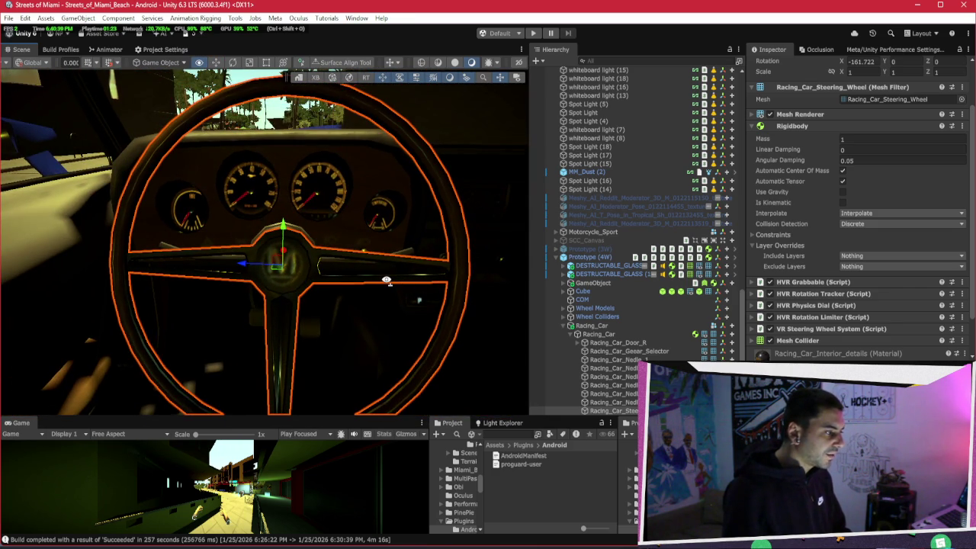
pyautogui.moveTo(386, 283); pyautogui.dragTo(371, 300)
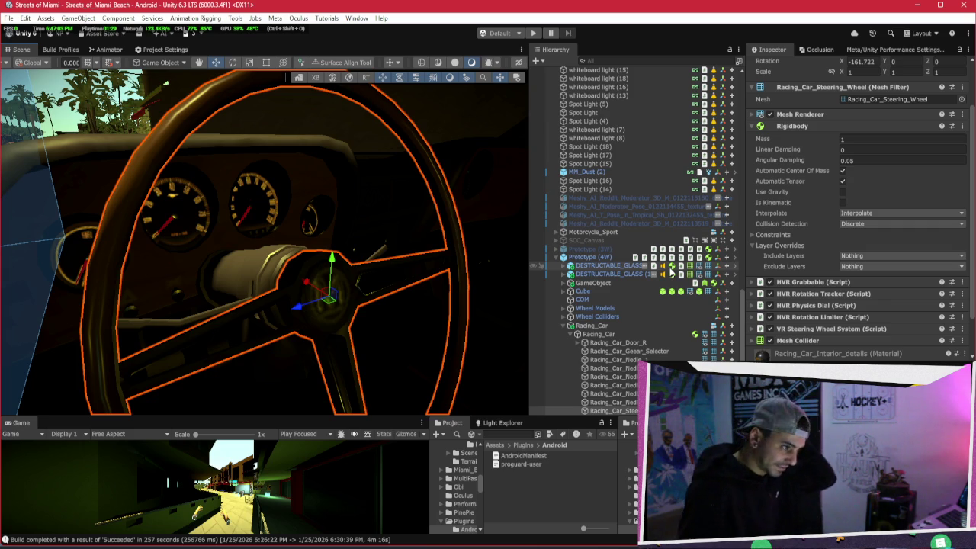
# On Prototype (4W), collapse VR Car Dashboard and ping the referenced Steering Wheel Grabbable object
pyautogui.click(610, 257)
pyautogui.scroll(-15, 800, 241)
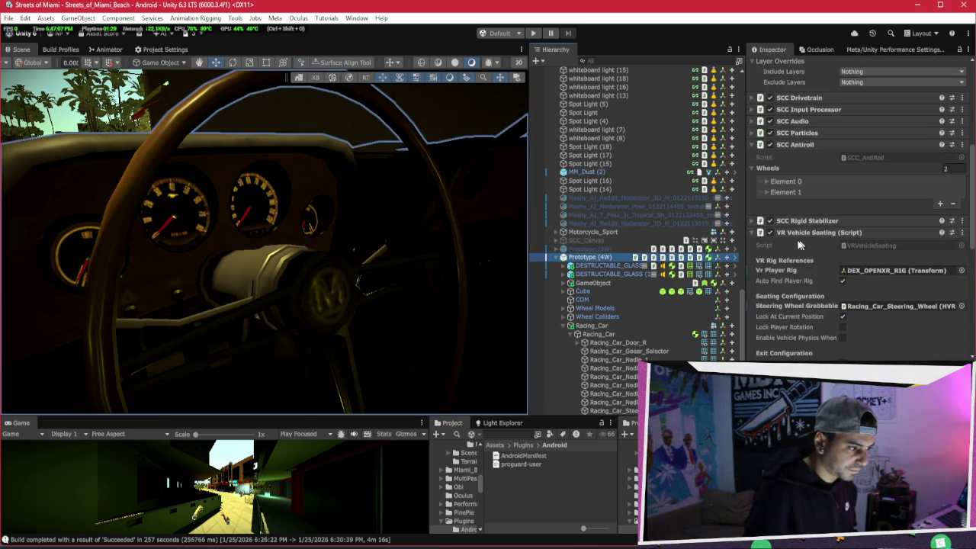
pyautogui.scroll(3, 840, 238)
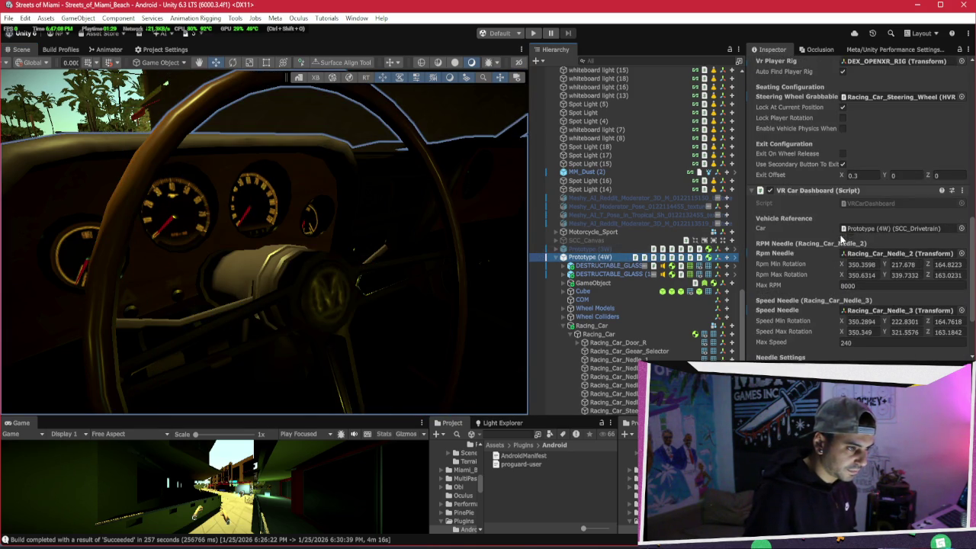
pyautogui.click(813, 193)
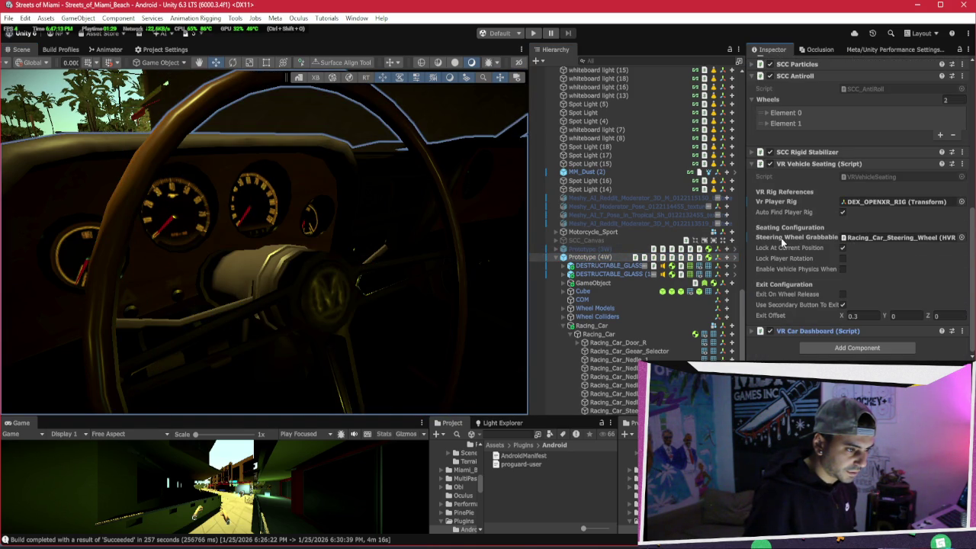
pyautogui.click(863, 237)
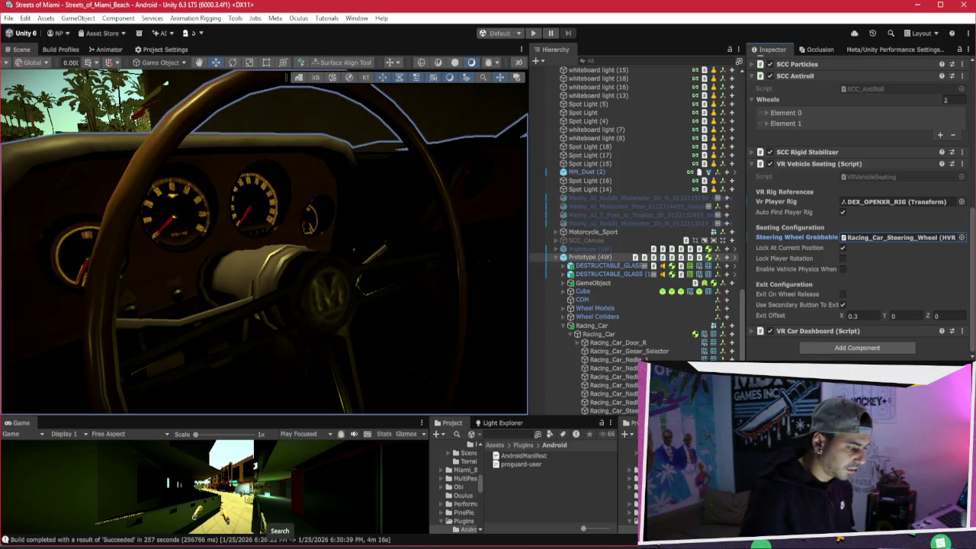
# Launch the Bezi assistant from Windows search
pyautogui.press('super')
pyautogui.write('b')
pyautogui.click(320, 237)
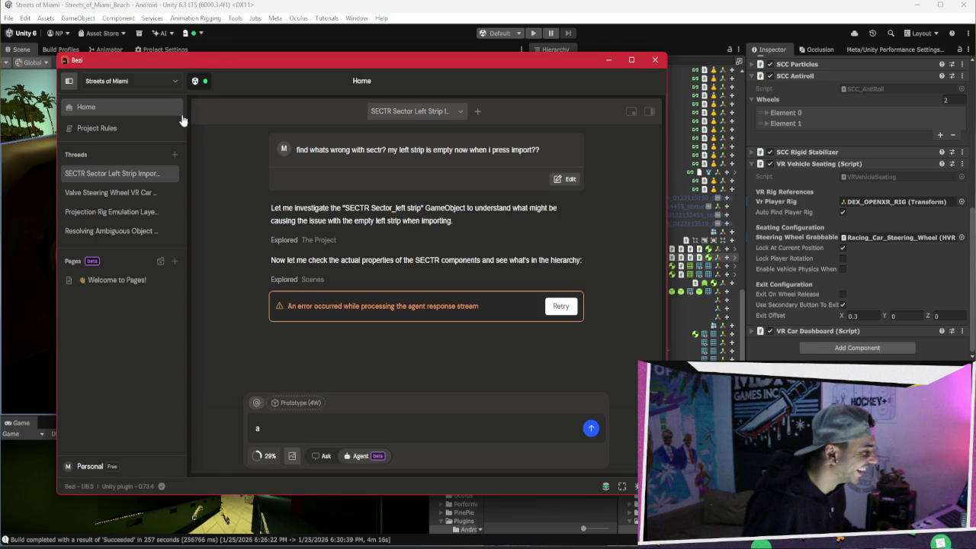
# Open the Valve Steering Wheel VR Car thread and delete the stray letter from the chat input
pyautogui.click(98, 193)
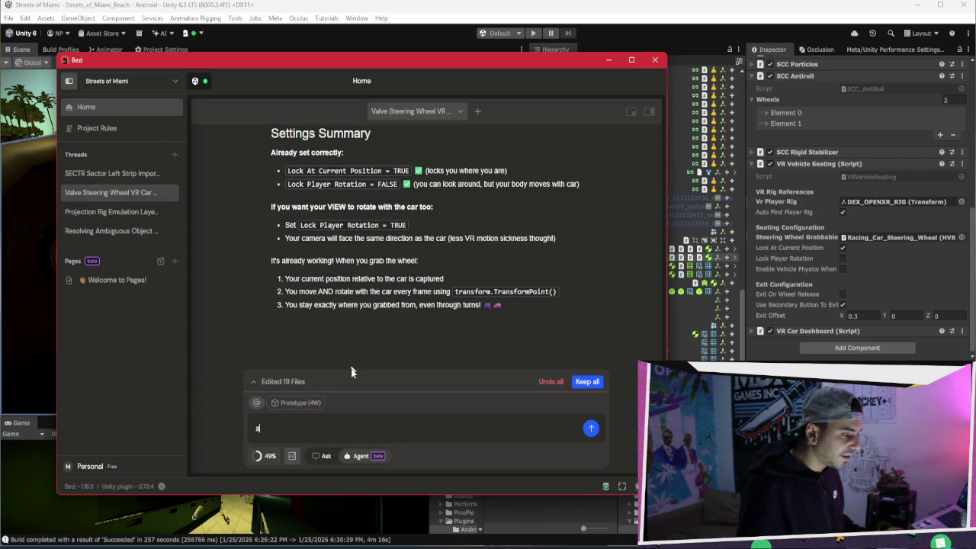
pyautogui.moveTo(309, 421); pyautogui.dragTo(237, 381)
pyautogui.press('BackSpace')
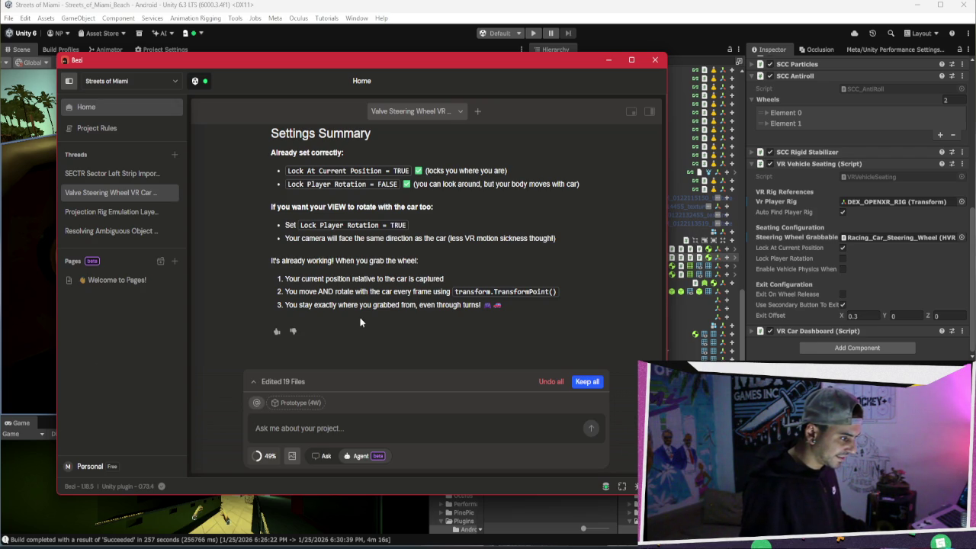
pyautogui.scroll(3, 358, 318)
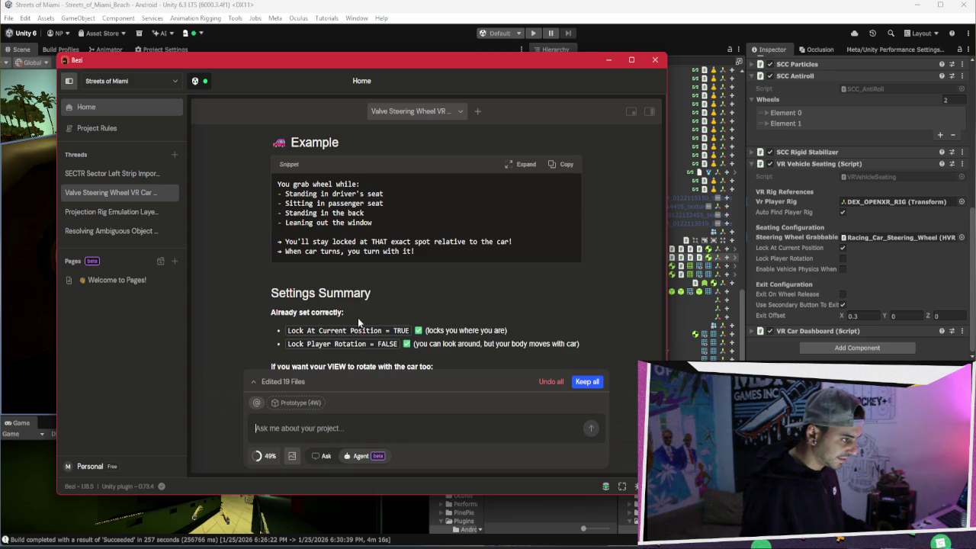
# Move Bezi aside to select and collapse Racing_Car in Unity, then bring Bezi back into view
pyautogui.moveTo(561, 59)
pyautogui.mouseDown()
pyautogui.moveTo(438, 434)
pyautogui.moveTo(441, 424)
pyautogui.mouseUp()
pyautogui.click(581, 326)
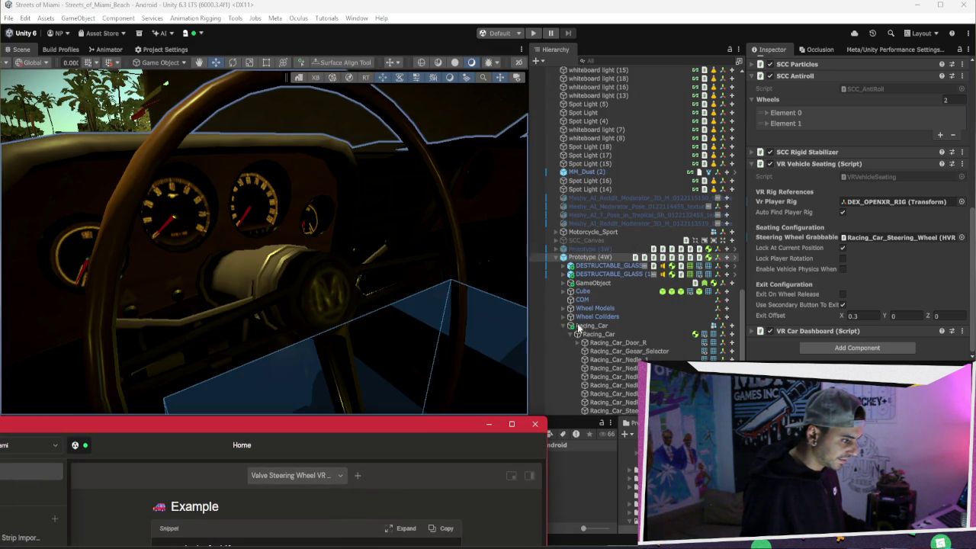
pyautogui.click(561, 326)
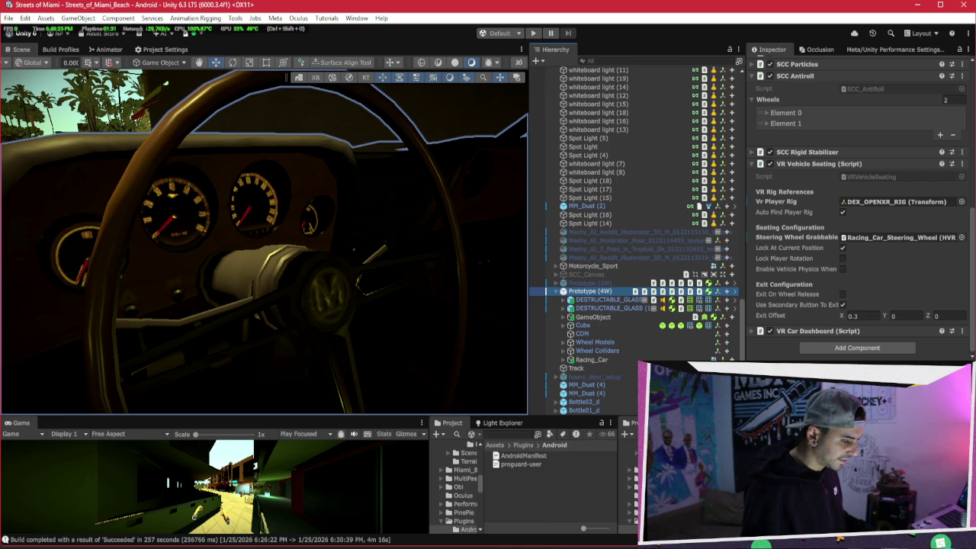
pyautogui.hotkey('alt', 'Tab')
pyautogui.moveTo(306, 423)
pyautogui.mouseDown()
pyautogui.moveTo(459, 129)
pyautogui.moveTo(460, 106)
pyautogui.mouseUp()
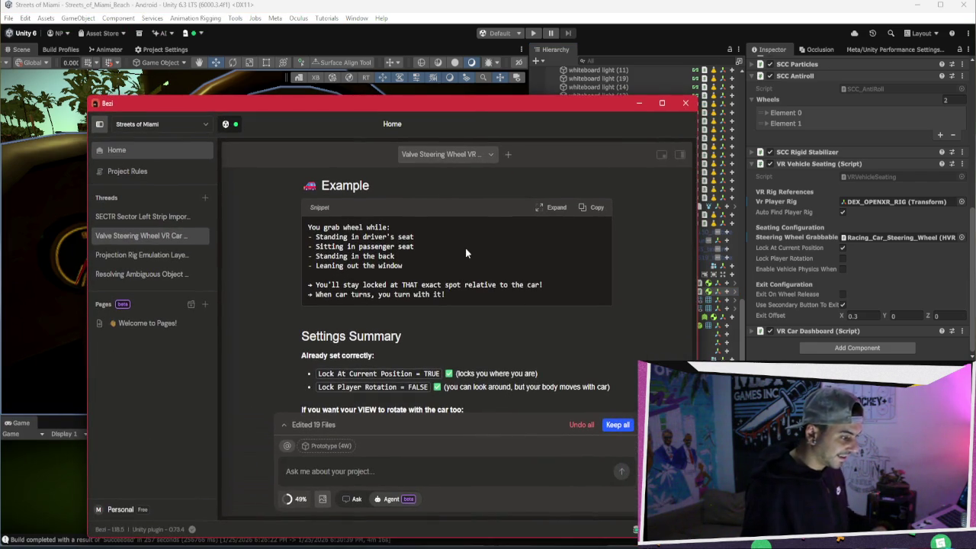
# Draft 'my player was going all over the place when i started driving instead of being'
pyautogui.write('my')
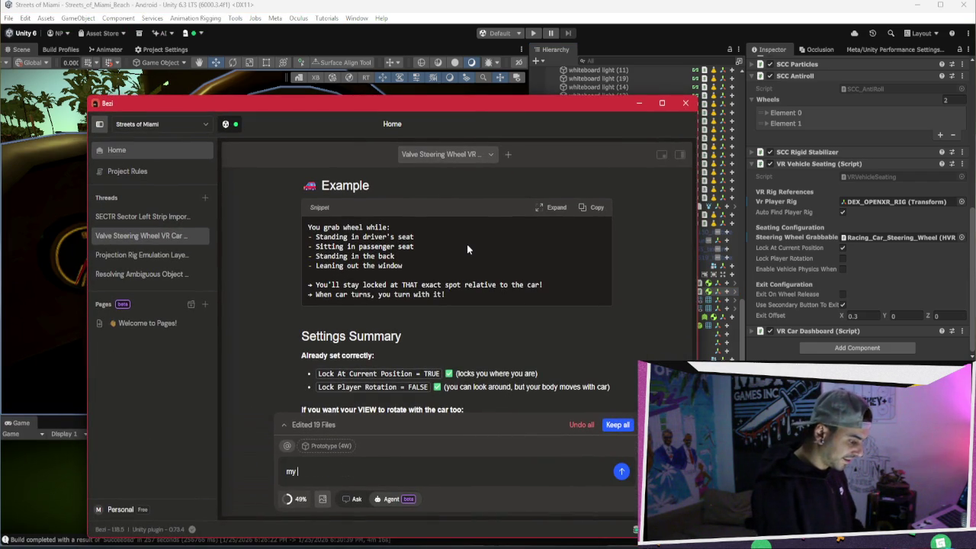
pyautogui.write('y')
pyautogui.write('laty')
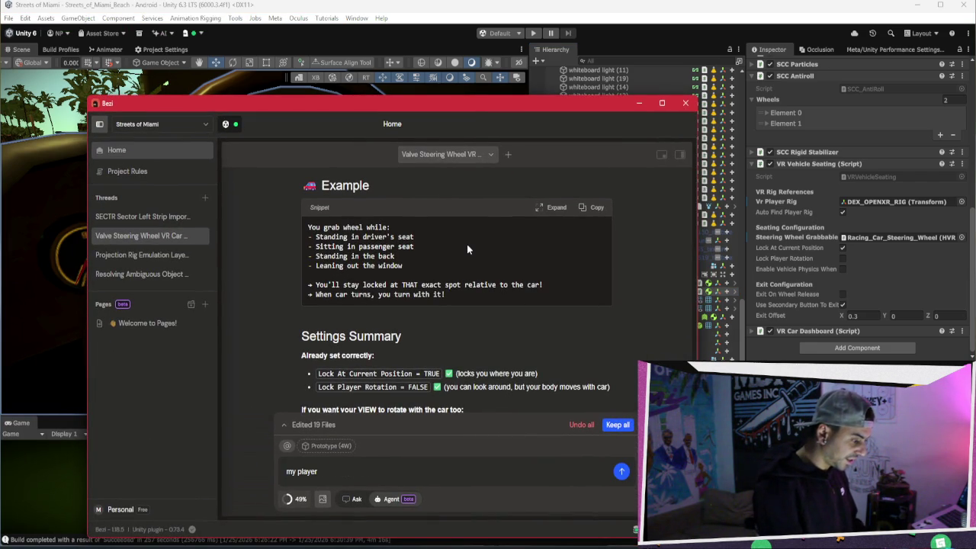
pyautogui.write('was go')
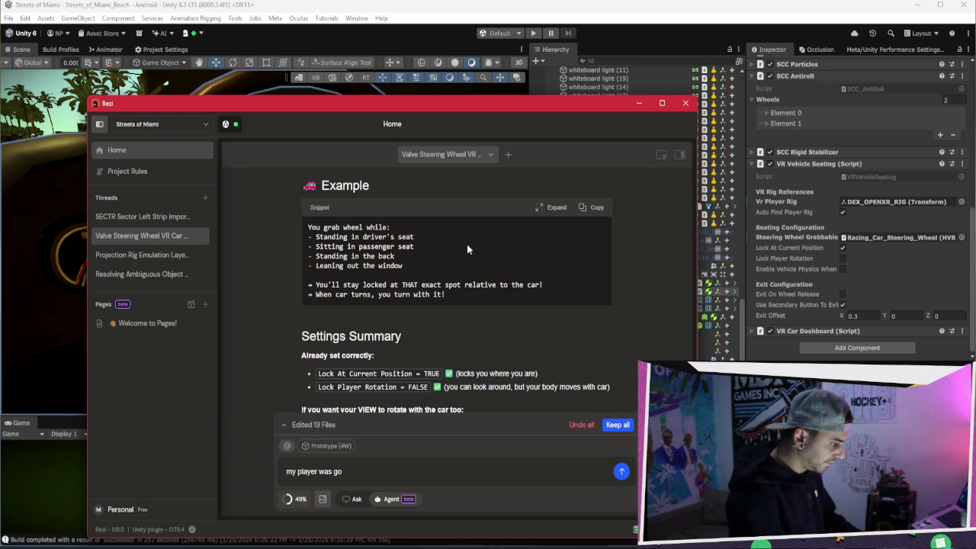
pyautogui.write('ing al over the pika')
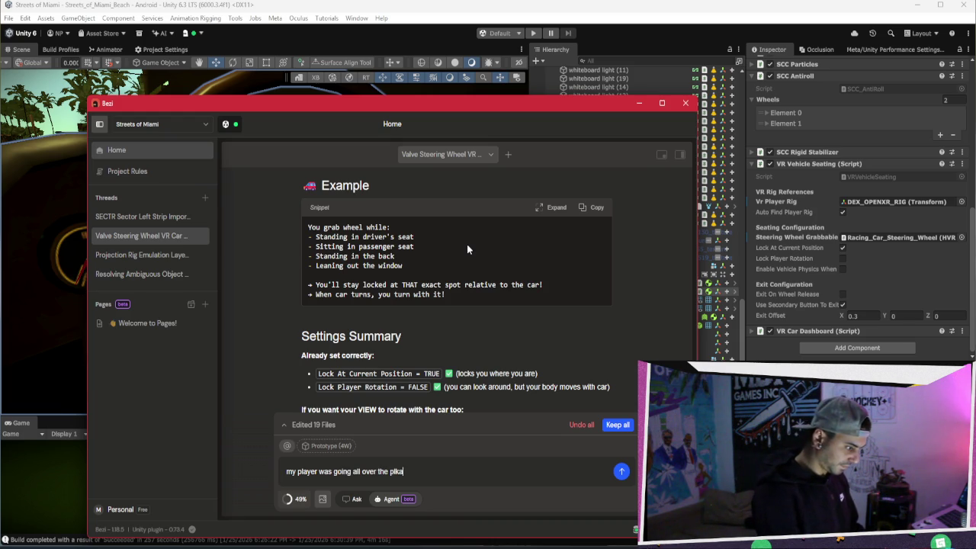
pyautogui.press('BackSpace')
pyautogui.press('BackSpace')
pyautogui.press('BackSpace')
pyautogui.write('lace when i started driving instead of')
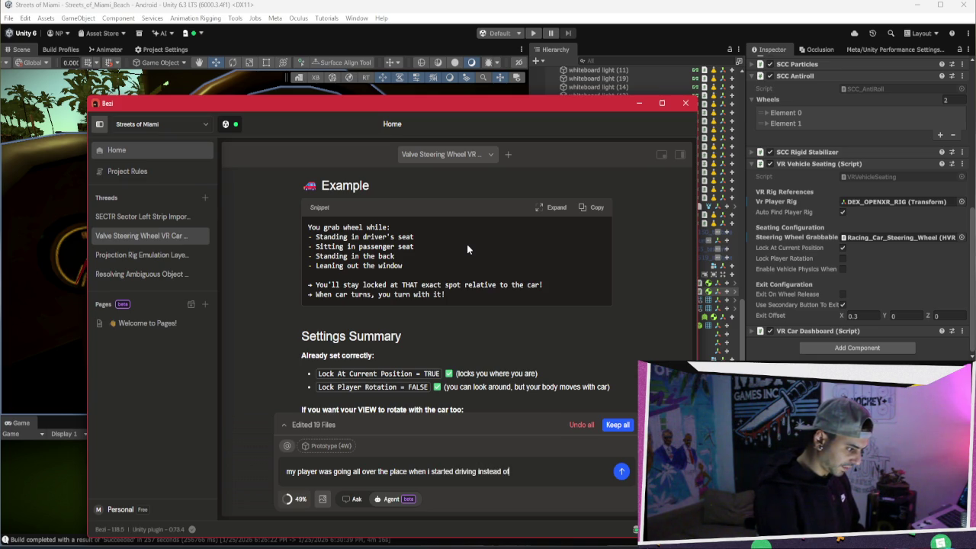
pyautogui.write(' being')
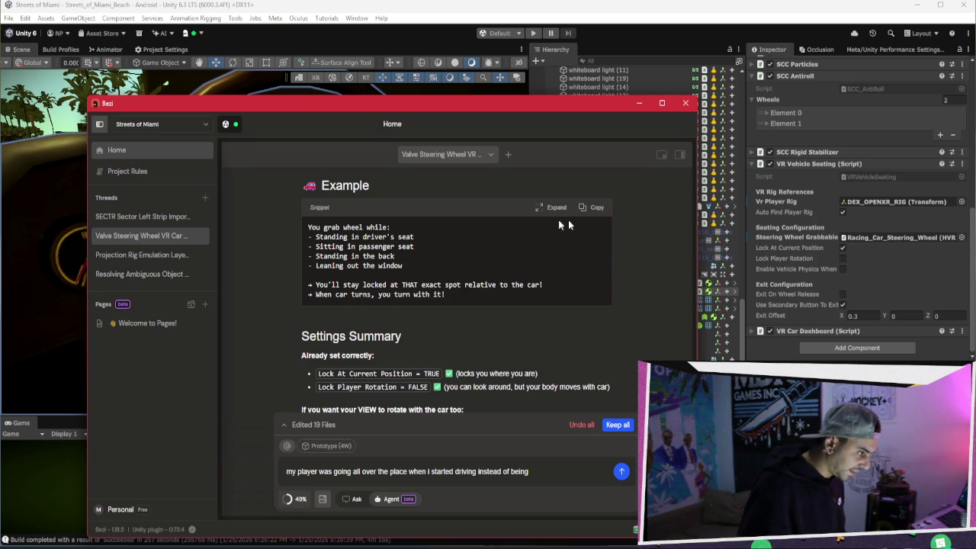
pyautogui.scroll(-3, 676, 301)
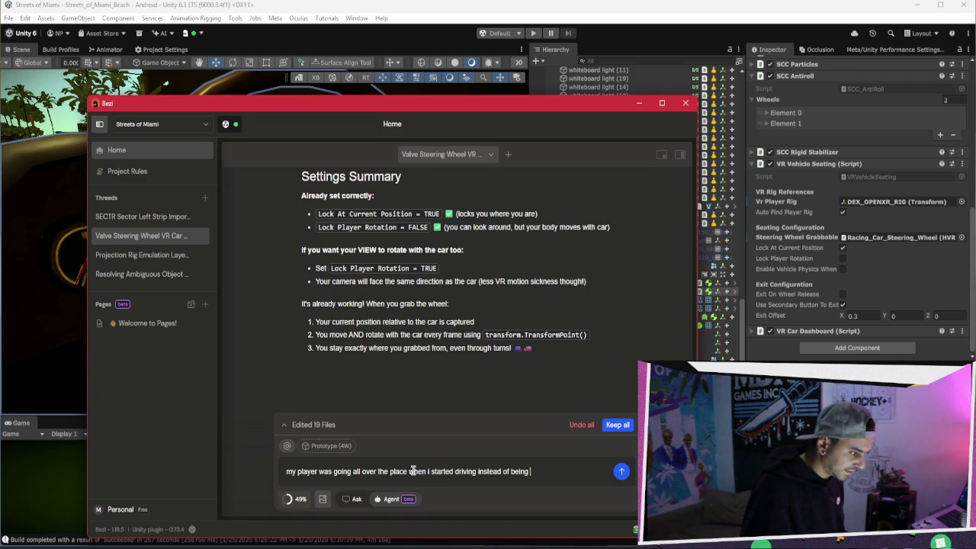
# Revise the draft: player should stay locked in place but moves with the car and gets whipped around
pyautogui.moveTo(298, 472); pyautogui.dragTo(456, 472)
pyautogui.click(492, 455)
pyautogui.press('BackSpace')
pyautogui.press('BackSpace')
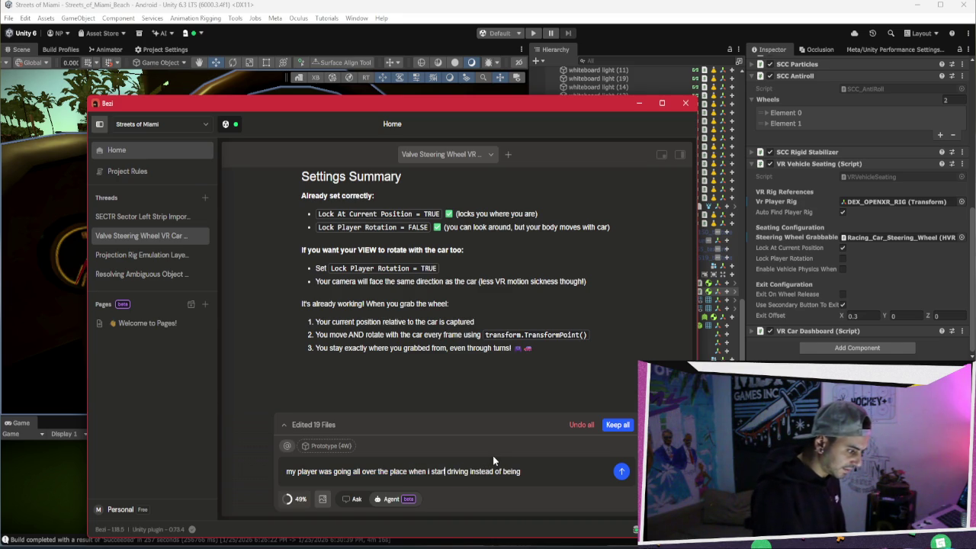
pyautogui.write('locked in')
pyautogui.write(' plac')
pyautogui.press('BackSpace')
pyautogui.press('BackSpace')
pyautogui.press('BackSpace')
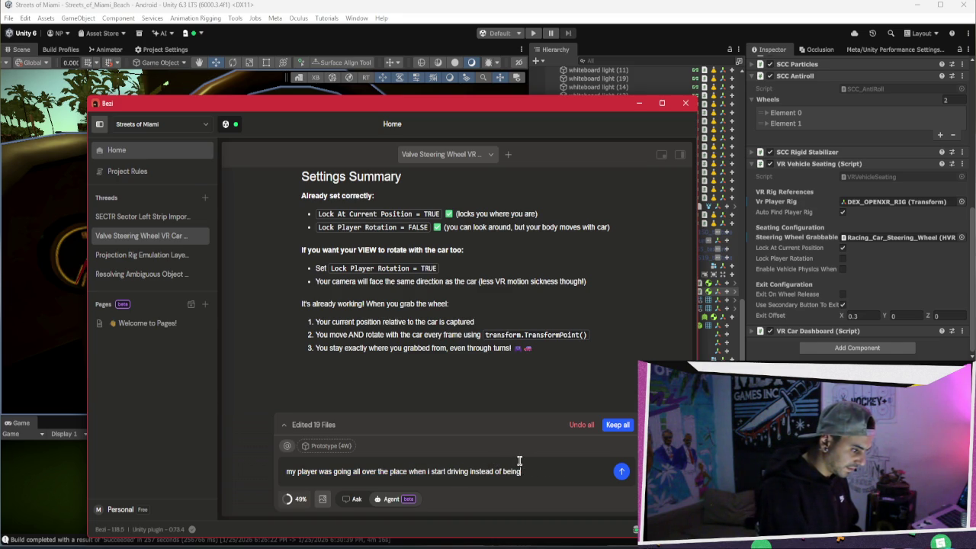
pyautogui.write('- it kind of')
pyautogui.write(' wo')
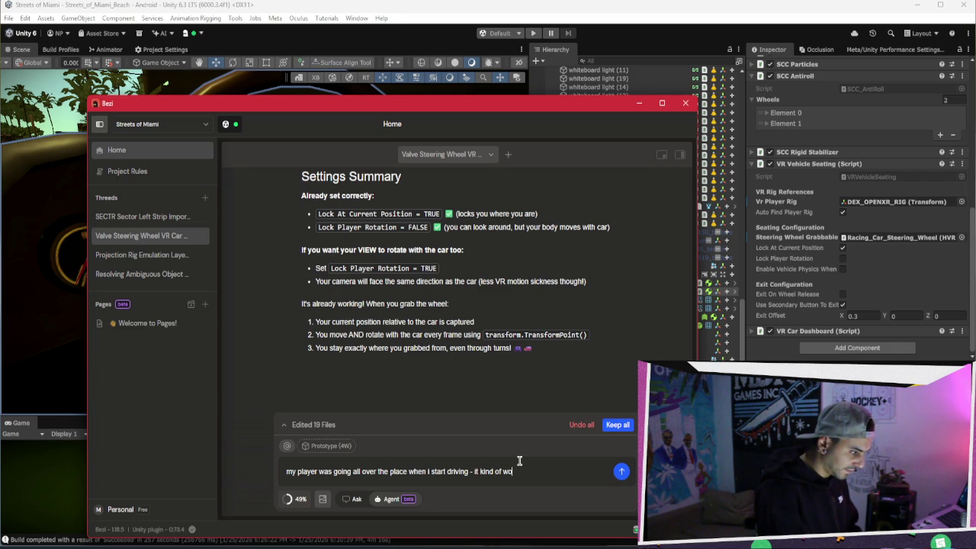
pyautogui.write('rks the player movew')
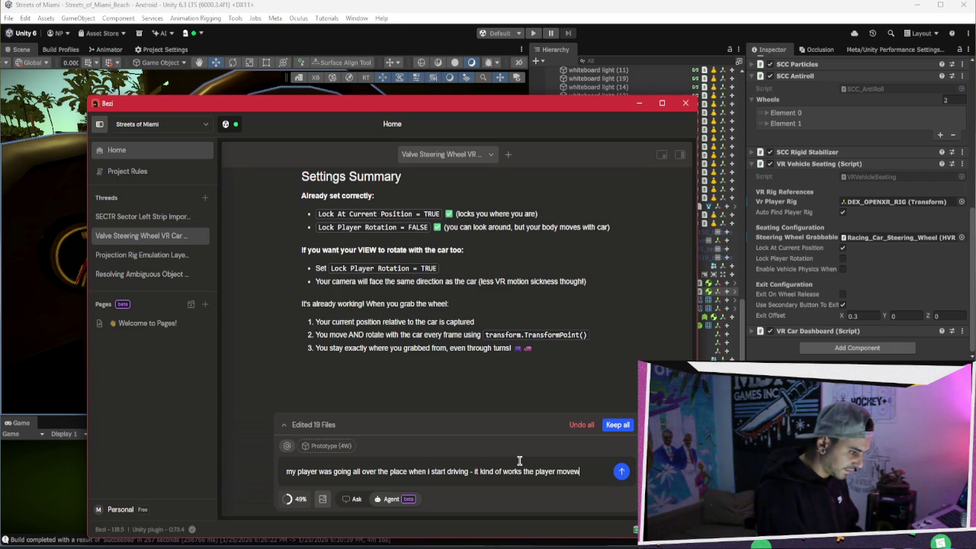
pyautogui.press('BackSpace')
pyautogui.write('s with the car')
pyautogui.write(' but will get whipped aorund')
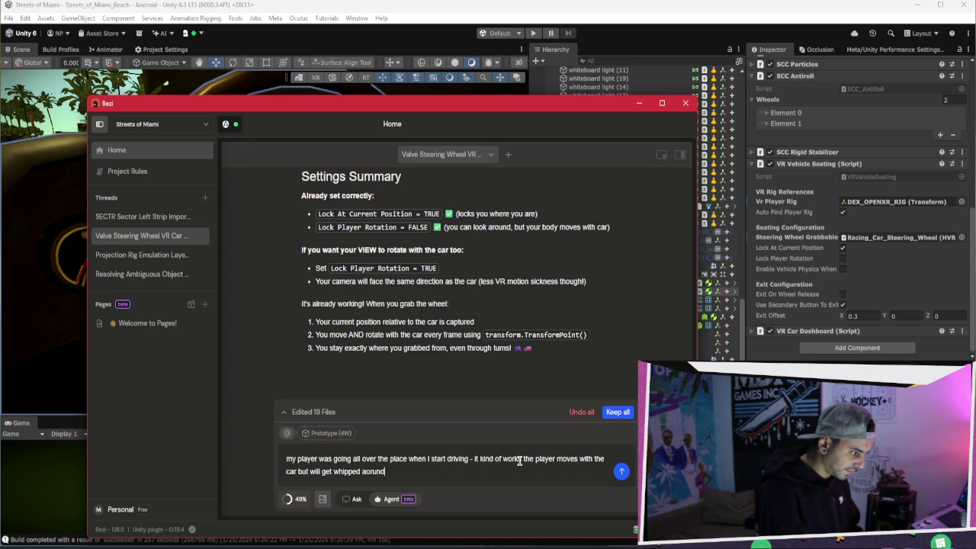
pyautogui.press('BackSpace')
pyautogui.press('BackSpace')
pyautogui.press('BackSpace')
pyautogui.write('round out of ')
pyautogui.write('place')
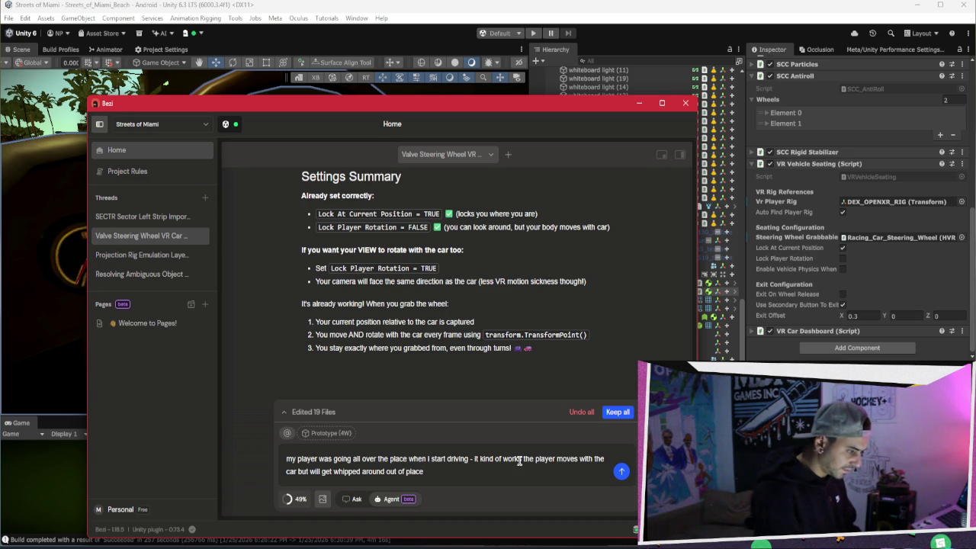
# Locate the VRVehicleSeating script in Unity, then send the message to Bezi
pyautogui.click(855, 178)
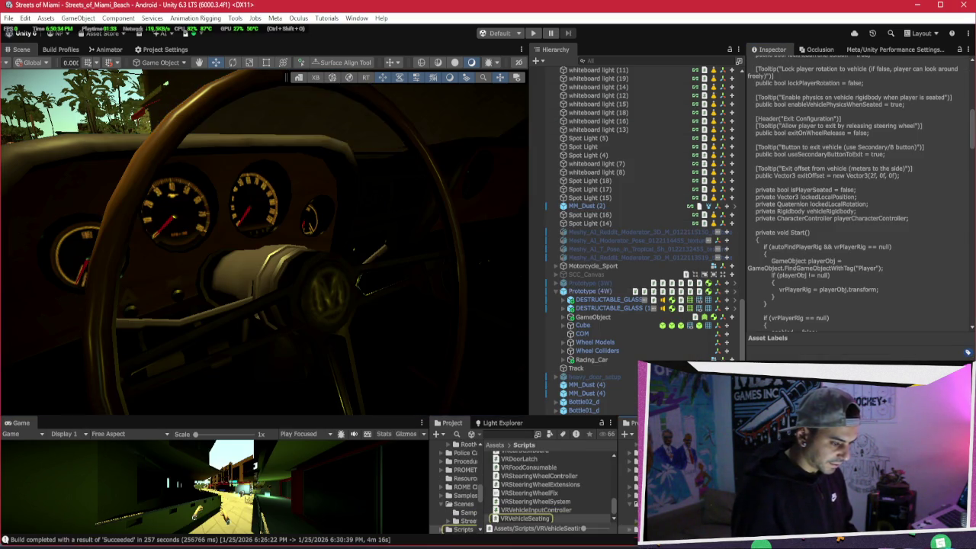
pyautogui.hotkey('alt', 'Tab')
pyautogui.click(621, 471)
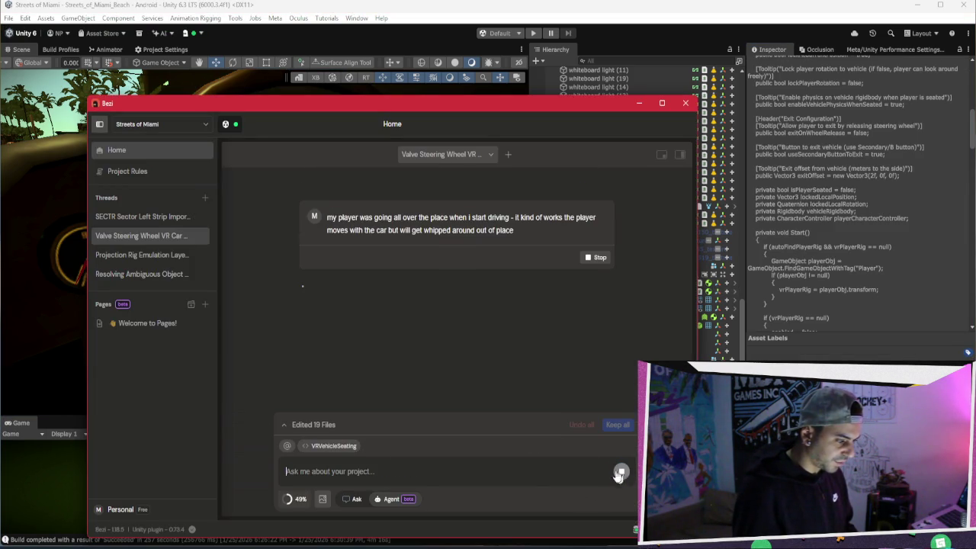
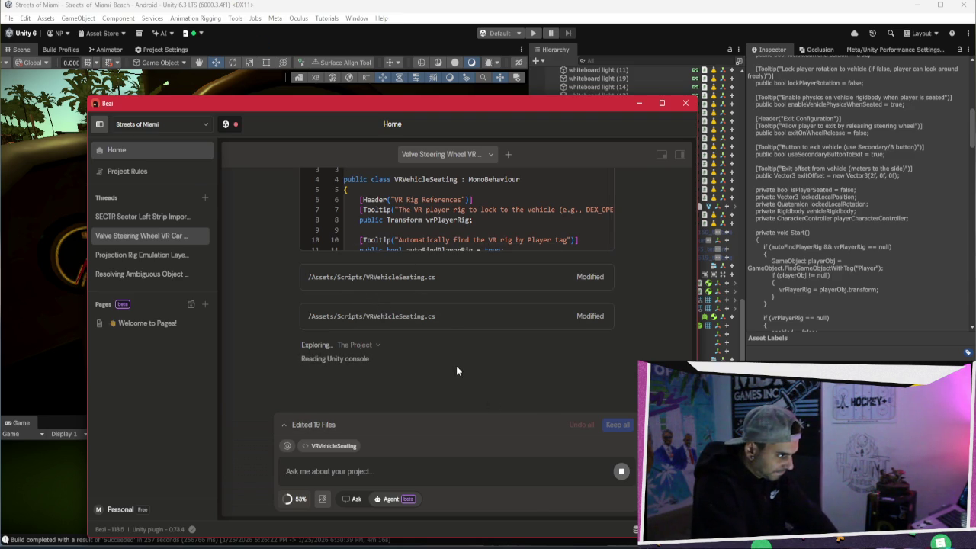
# Review the VRVehicleSeating.cs FixedUpdate diff and Test It checklist, then dismiss the low-credits warning
pyautogui.scroll(3, 455, 364)
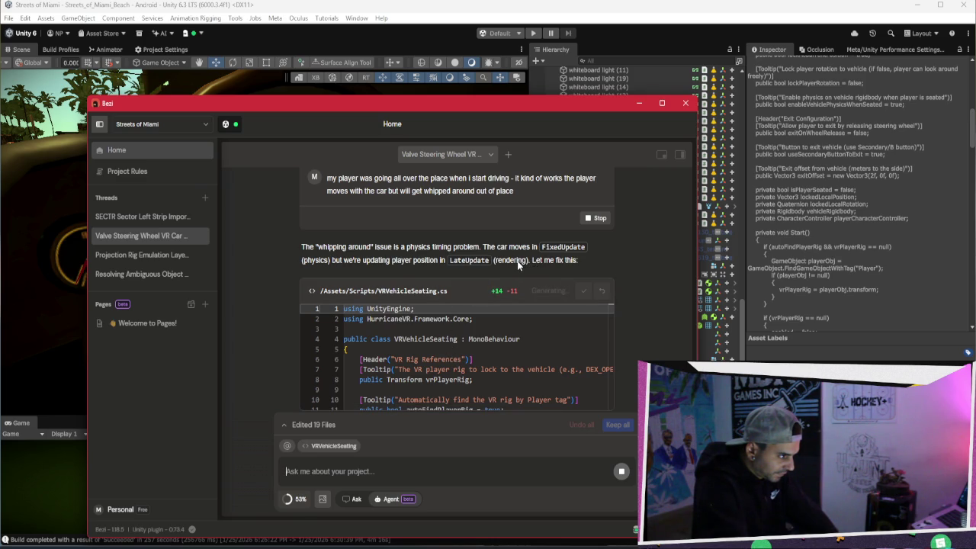
pyautogui.scroll(1, 517, 261)
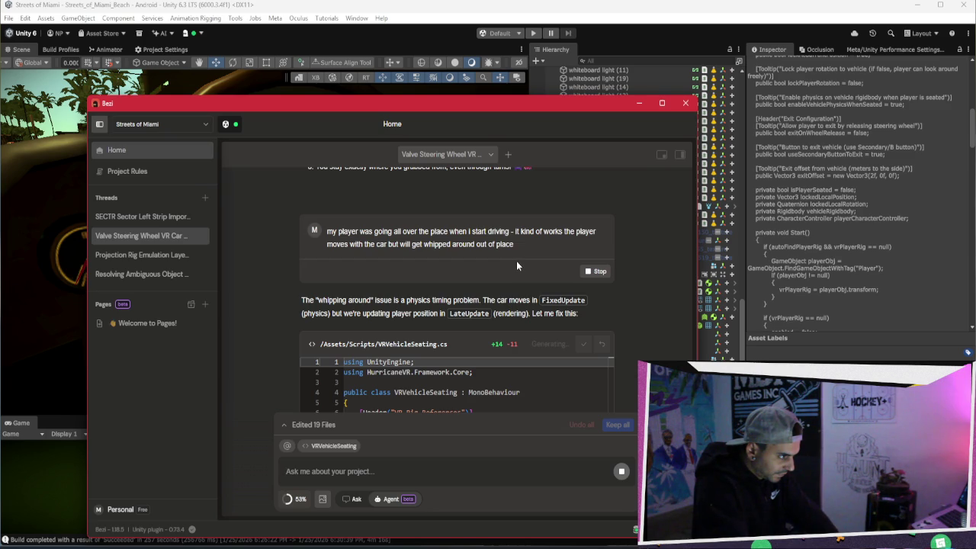
pyautogui.scroll(-5, 516, 261)
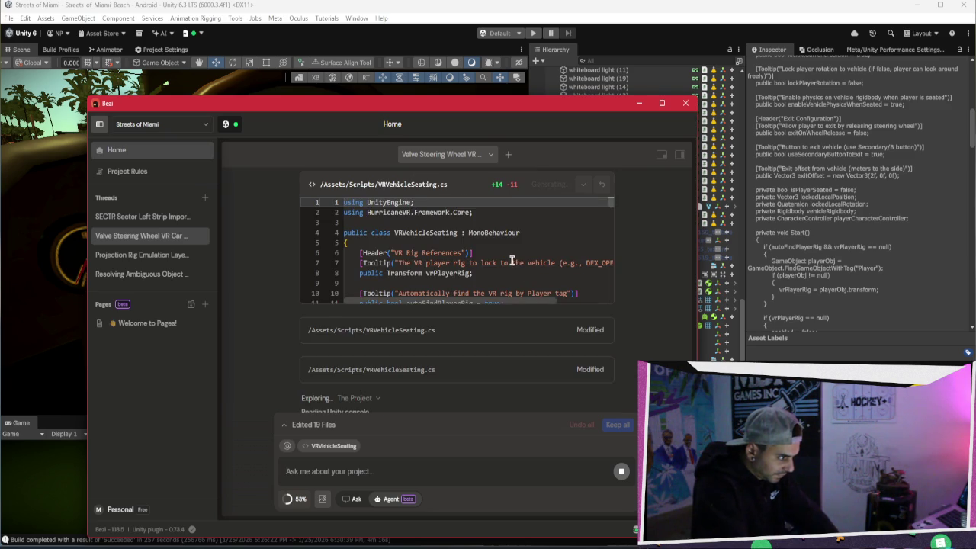
pyautogui.scroll(-5, 510, 269)
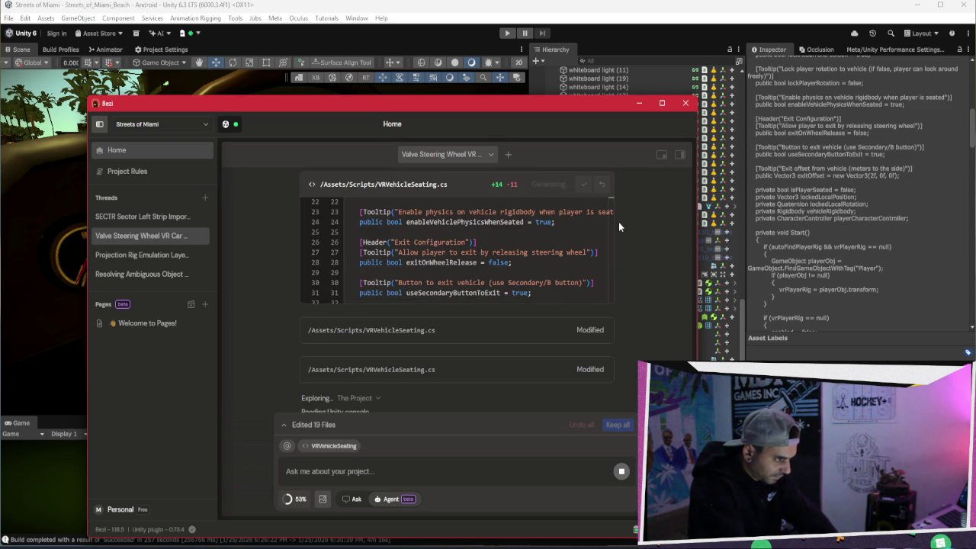
pyautogui.scroll(-1, 619, 229)
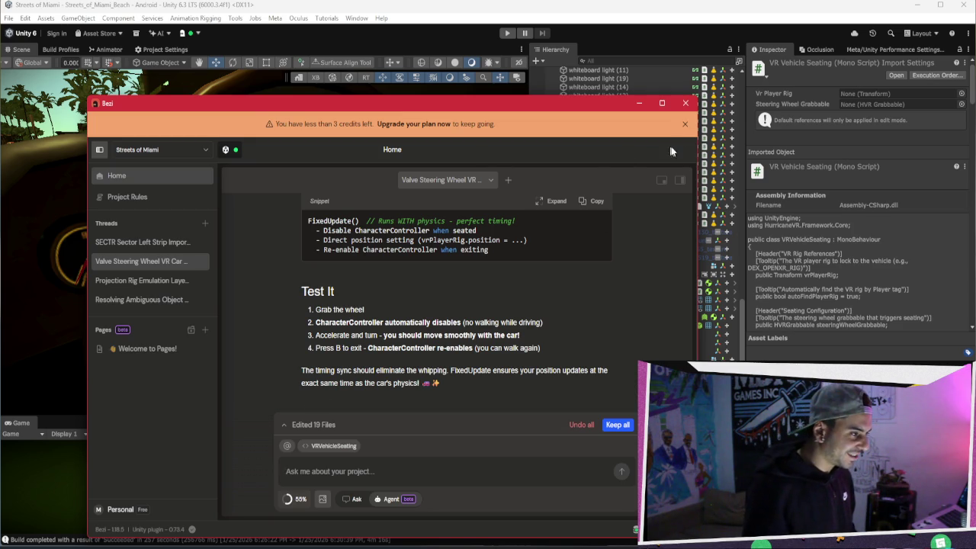
pyautogui.click(685, 123)
# Hide Bezi and select Racing_Car_Steering_Wheel, orbiting the Scene view around it
pyautogui.click(640, 104)
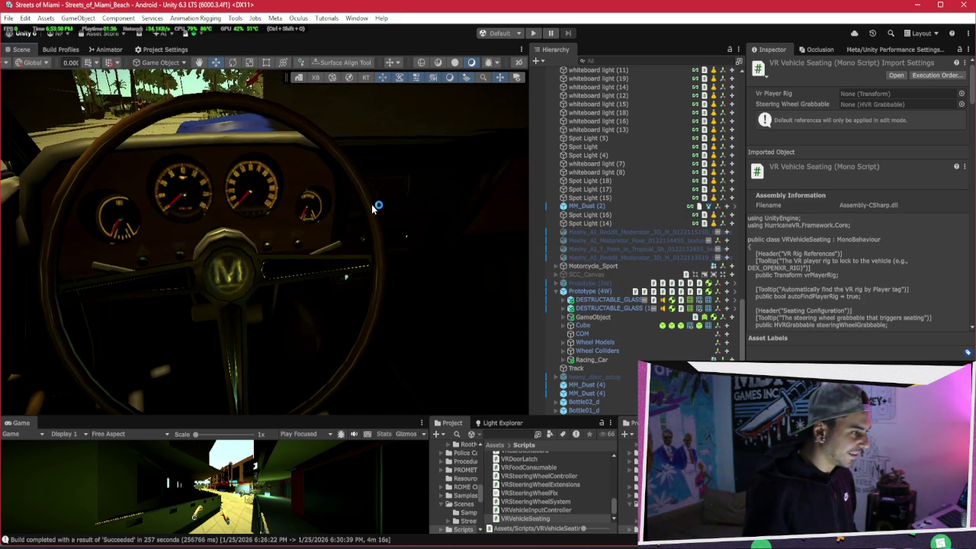
pyautogui.click(373, 207)
pyautogui.moveTo(373, 208)
pyautogui.mouseDown()
pyautogui.moveTo(321, 245)
pyautogui.moveTo(316, 228)
pyautogui.moveTo(431, 270)
pyautogui.moveTo(526, 269)
pyautogui.moveTo(328, 214)
pyautogui.moveTo(342, 199)
pyautogui.moveTo(257, 221)
pyautogui.mouseUp()
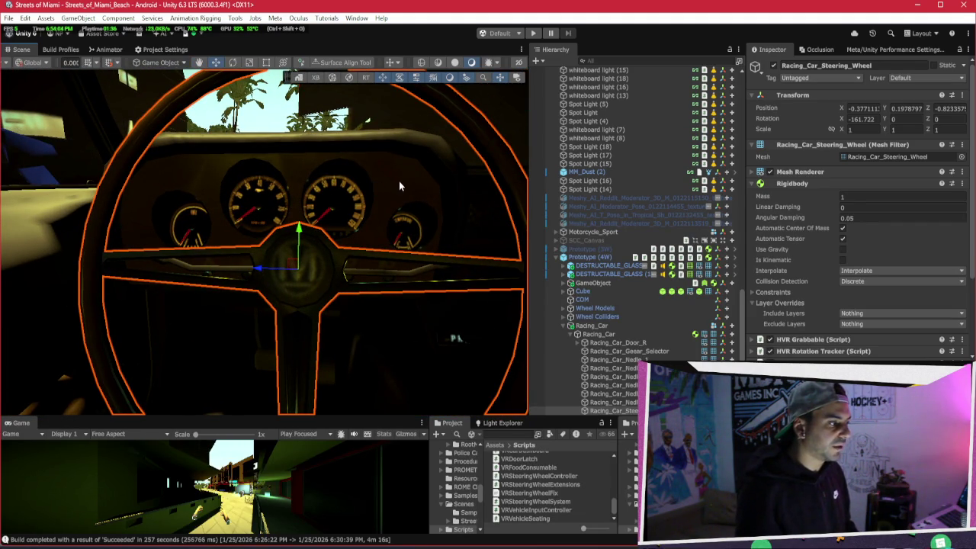
pyautogui.moveTo(375, 191); pyautogui.dragTo(340, 207)
# Fly the Scene camera into the driver's seat over the steering wheel and collapse Rigidbody
pyautogui.press('w')
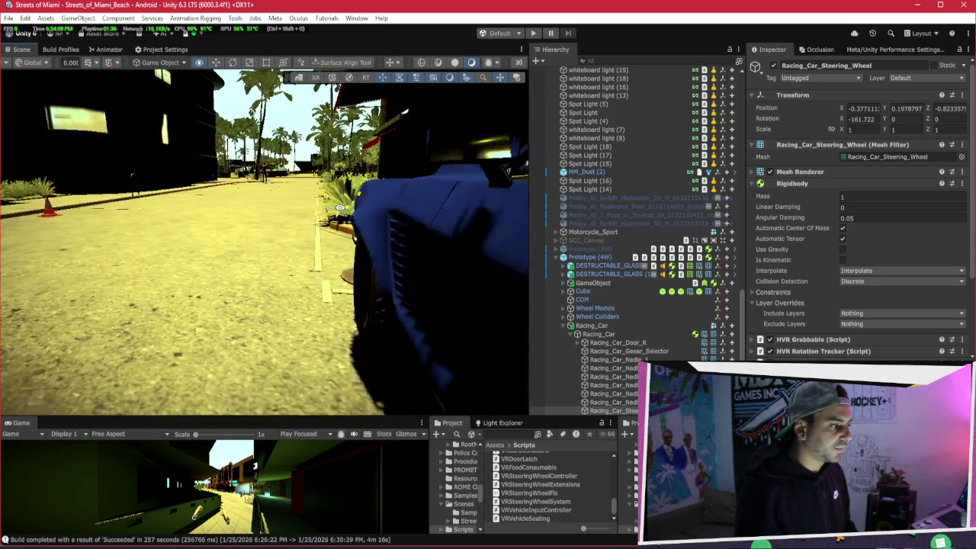
pyautogui.press('w')
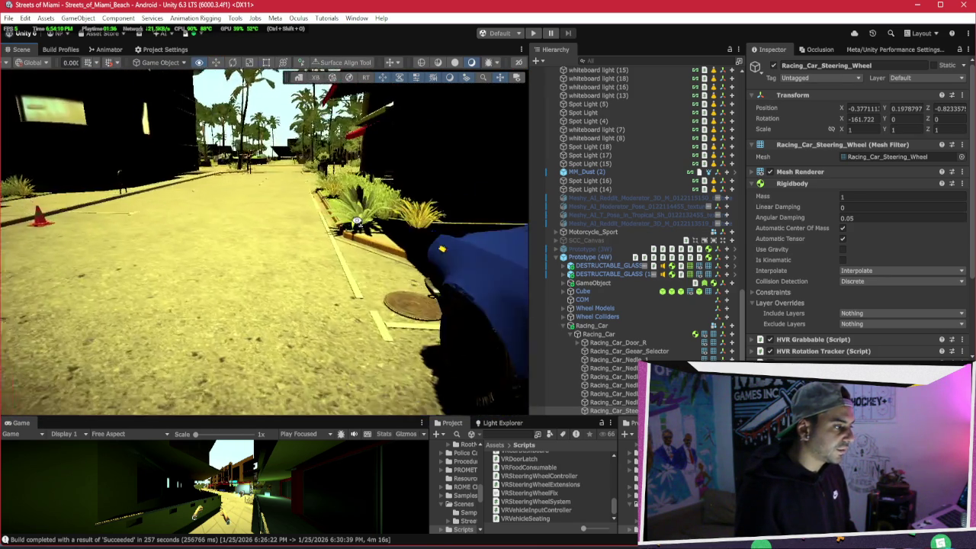
pyautogui.press('w')
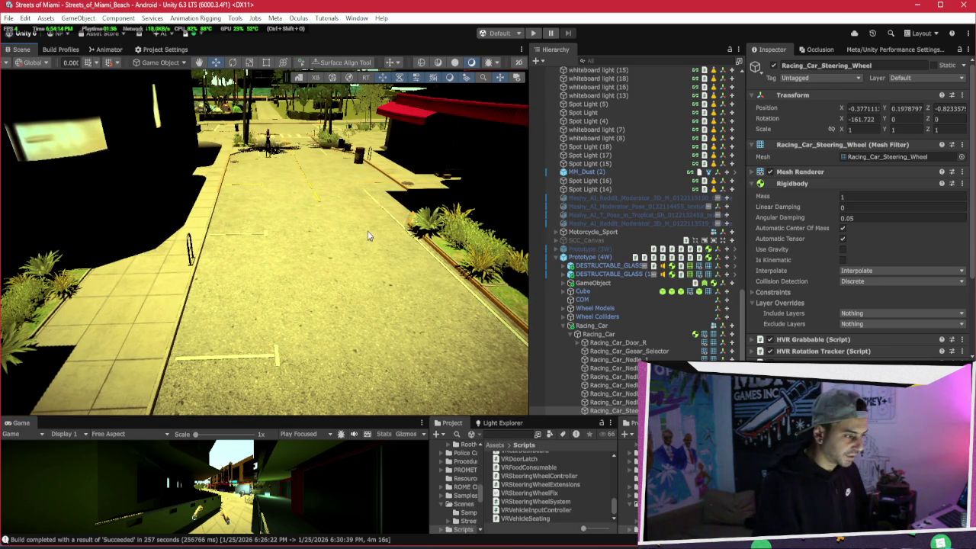
pyautogui.press('f')
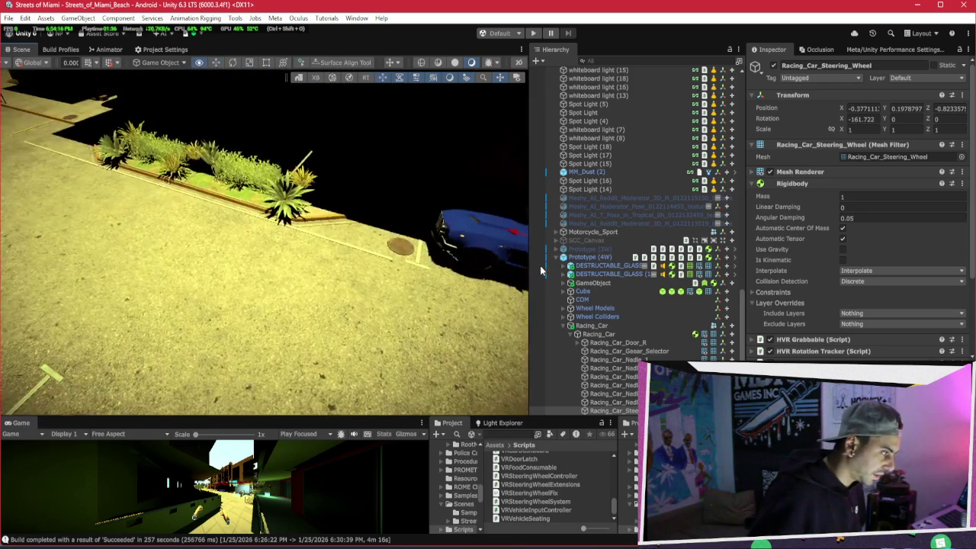
pyautogui.press('w')
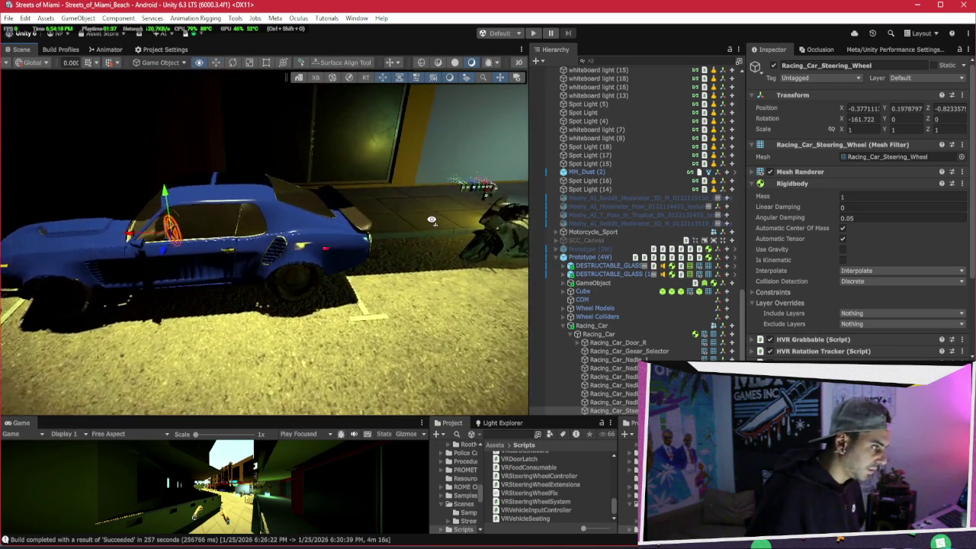
pyautogui.press('w')
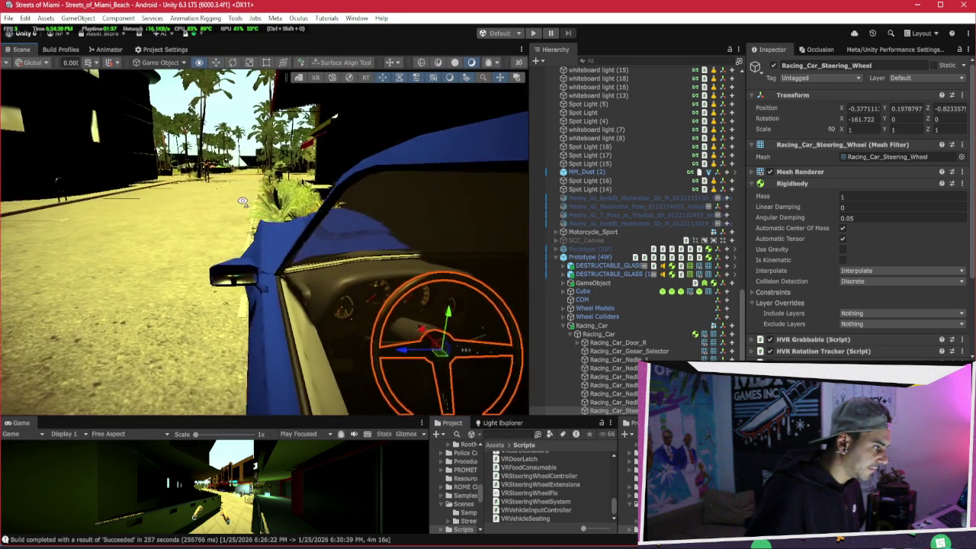
pyautogui.press('w')
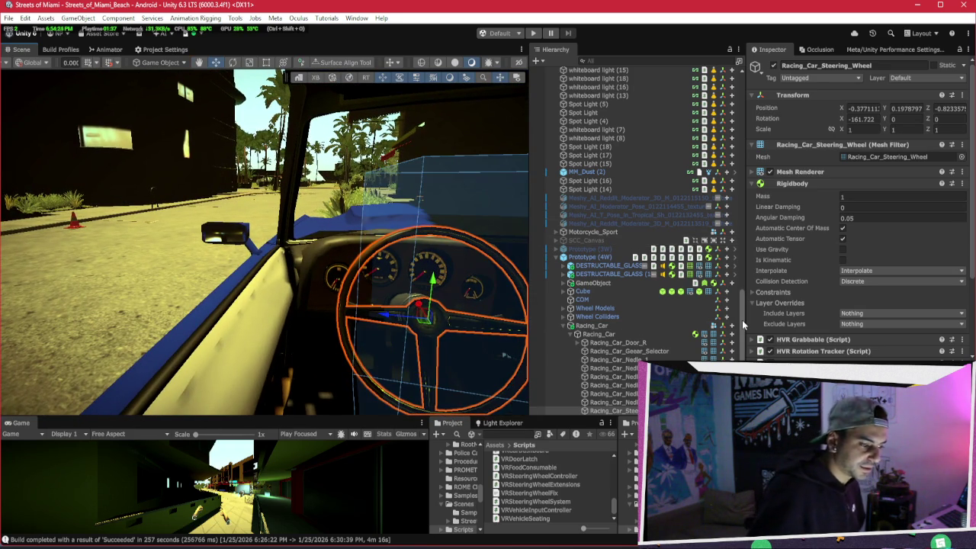
pyautogui.click(820, 180)
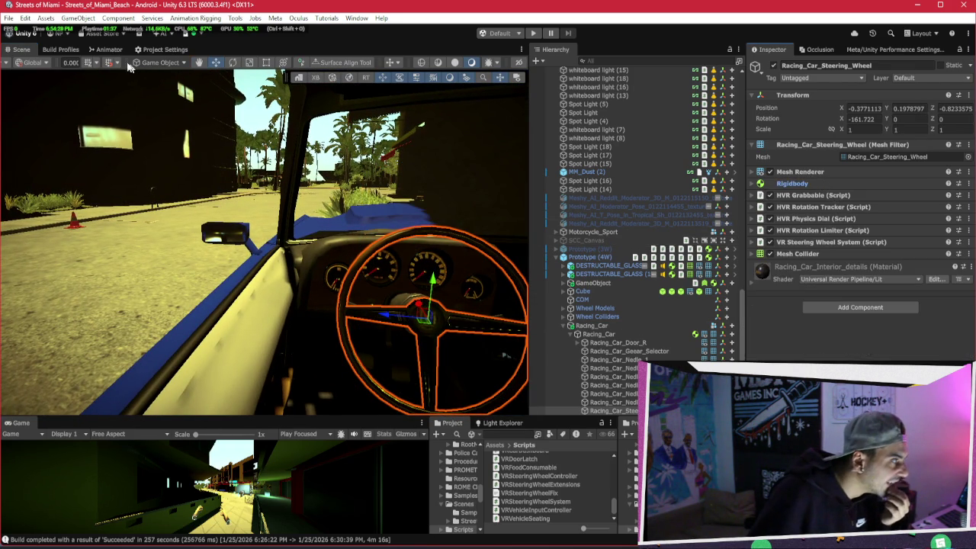
pyautogui.click(60, 49)
# Build the Android player over the existing APK, then switch to a new browser tab
pyautogui.click(418, 404)
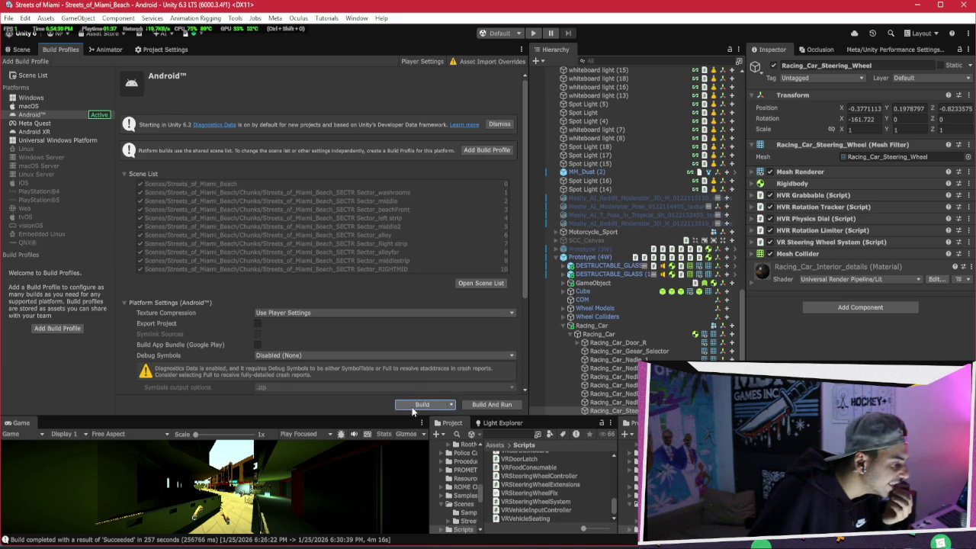
pyautogui.click(594, 425)
pyautogui.click(528, 275)
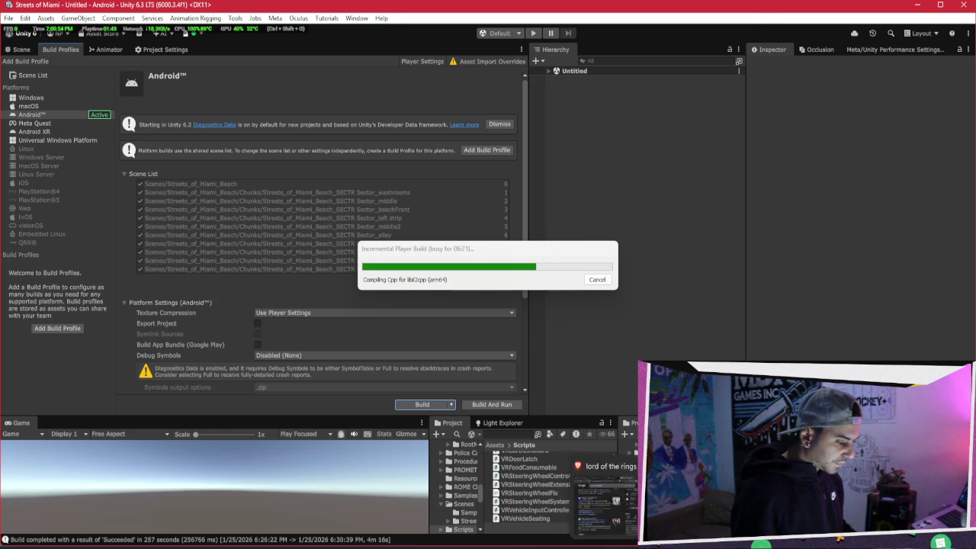
pyautogui.hotkey('alt', 'Tab')
pyautogui.click(655, 7)
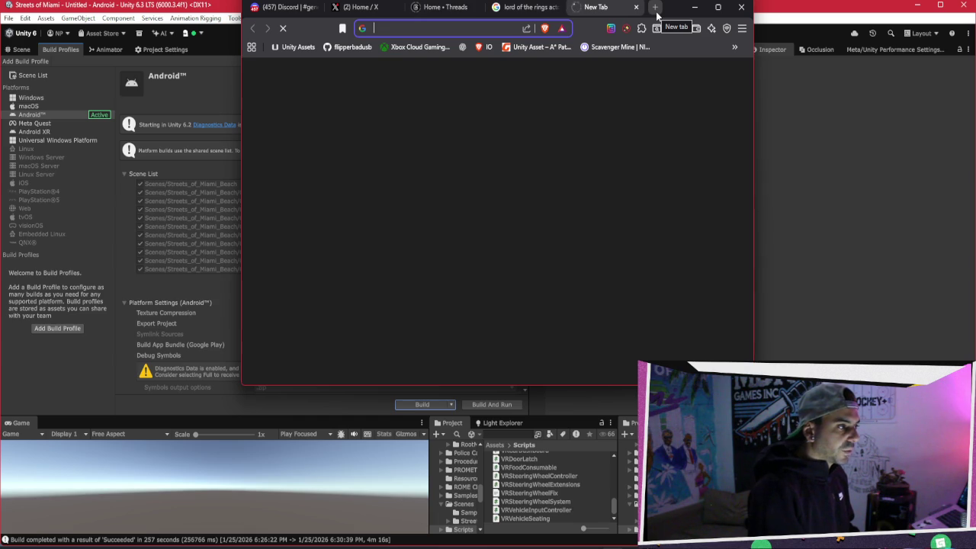
# Load the Google home page by entering 'google' in the new tab's address bar
pyautogui.write('google.ca')
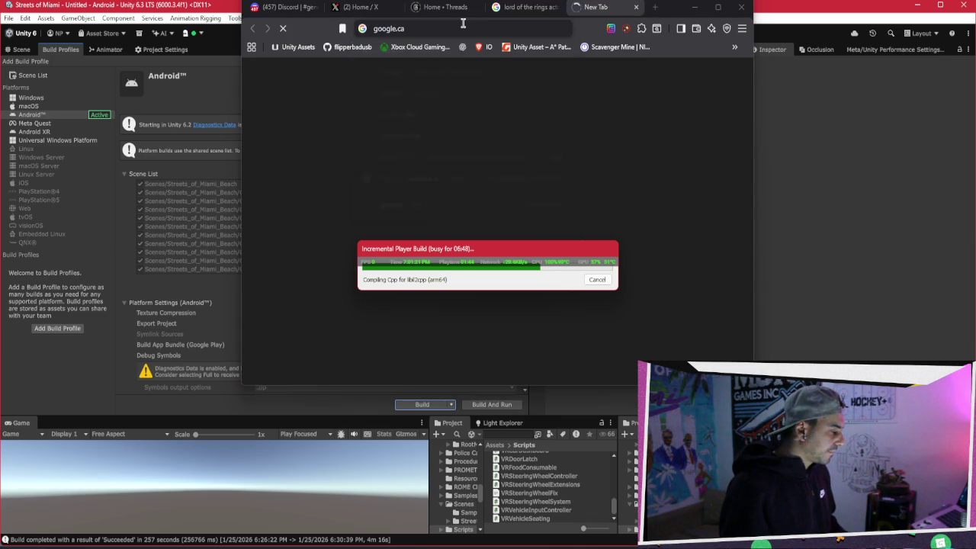
pyautogui.press('Return')
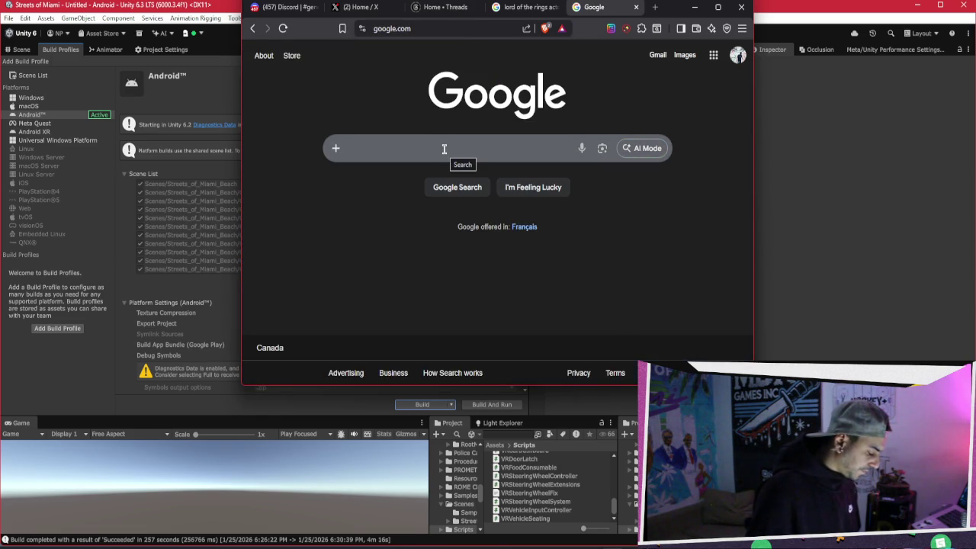
# Search Google for 'tesla resonate frequency to destroy'
pyautogui.write('tesla')
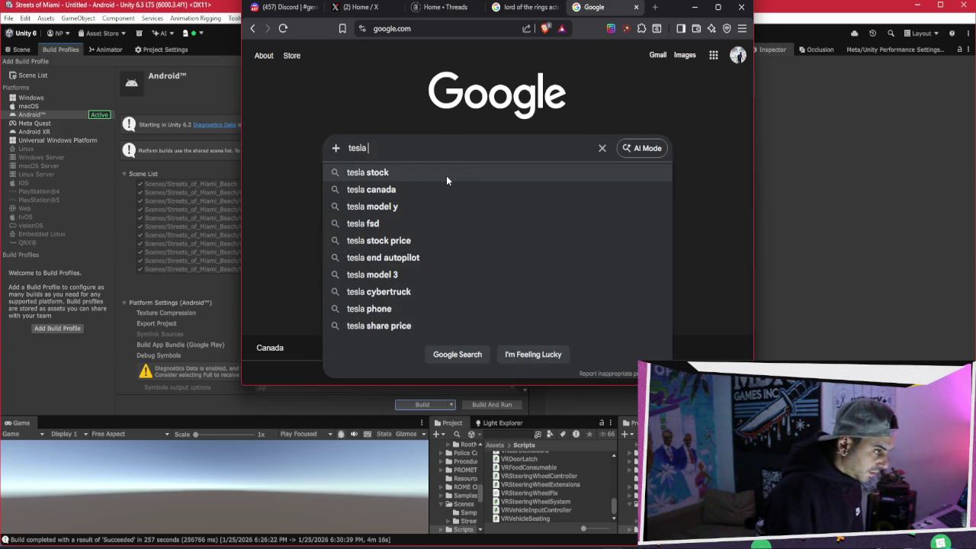
pyautogui.write('resonat')
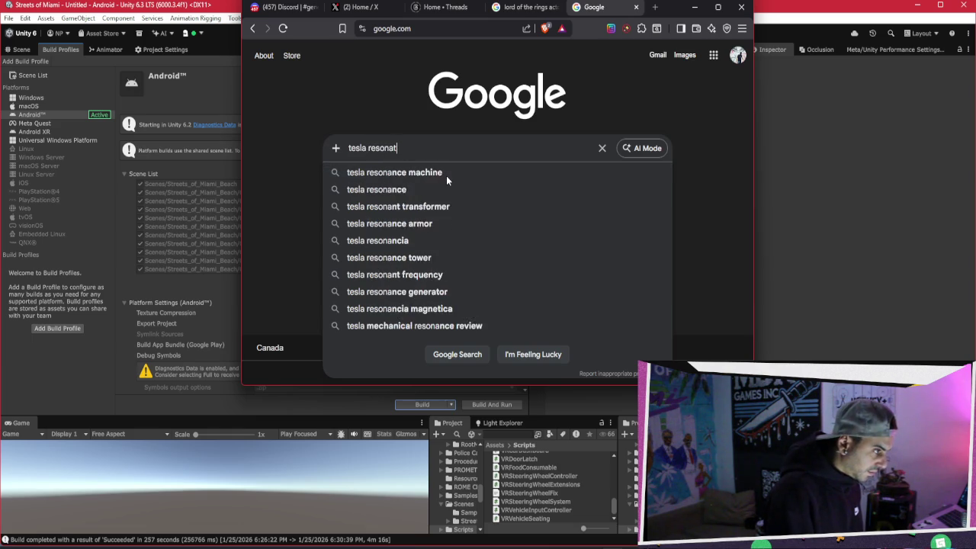
pyautogui.press('BackSpace')
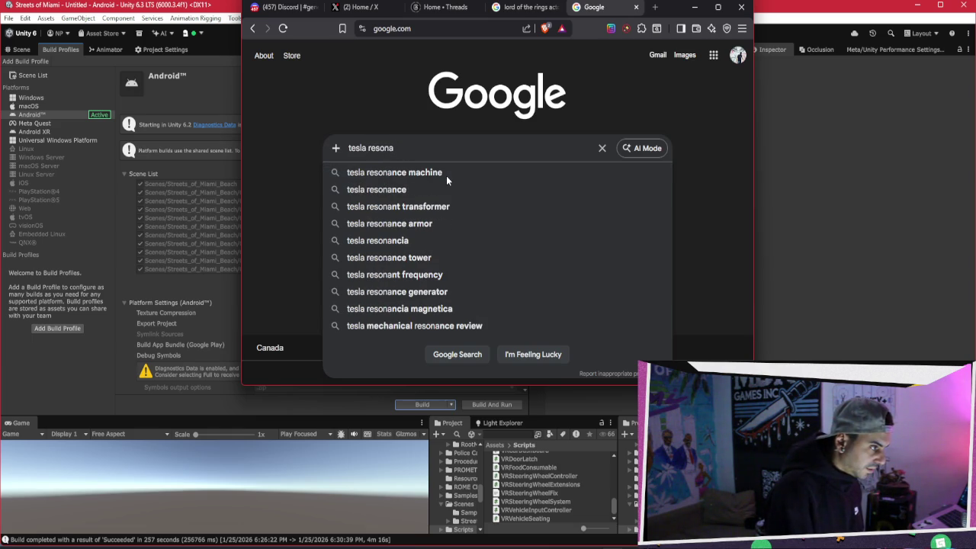
pyautogui.write('te fr')
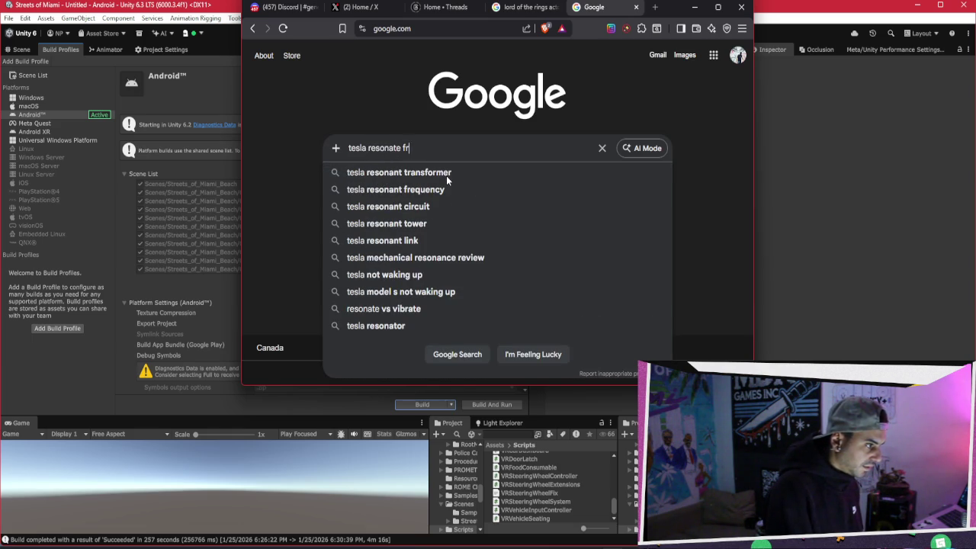
pyautogui.write('equency t')
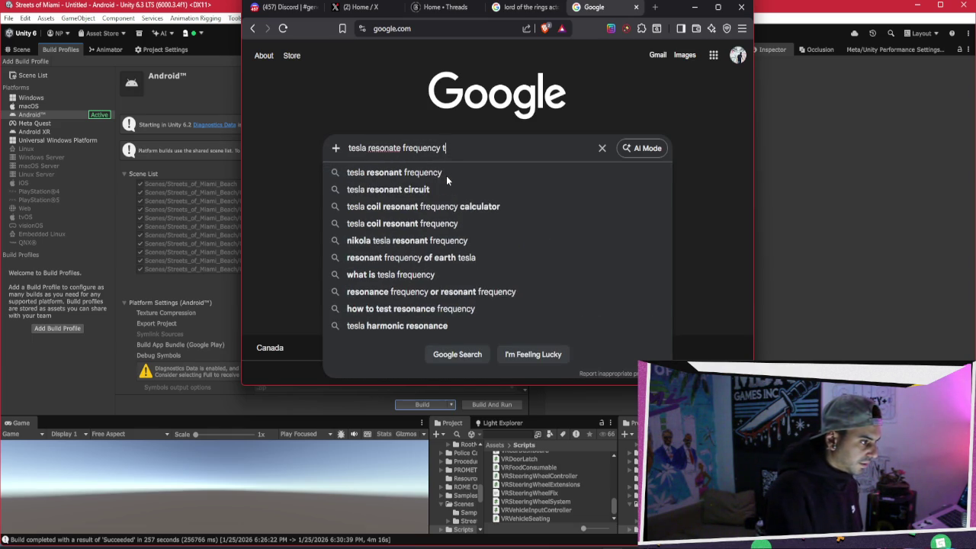
pyautogui.write('o destroy')
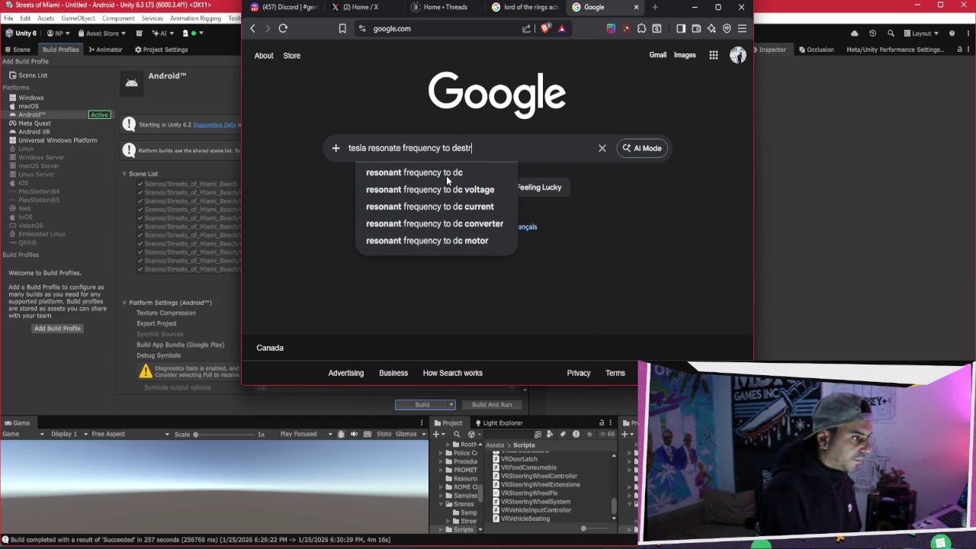
pyautogui.press('Return')
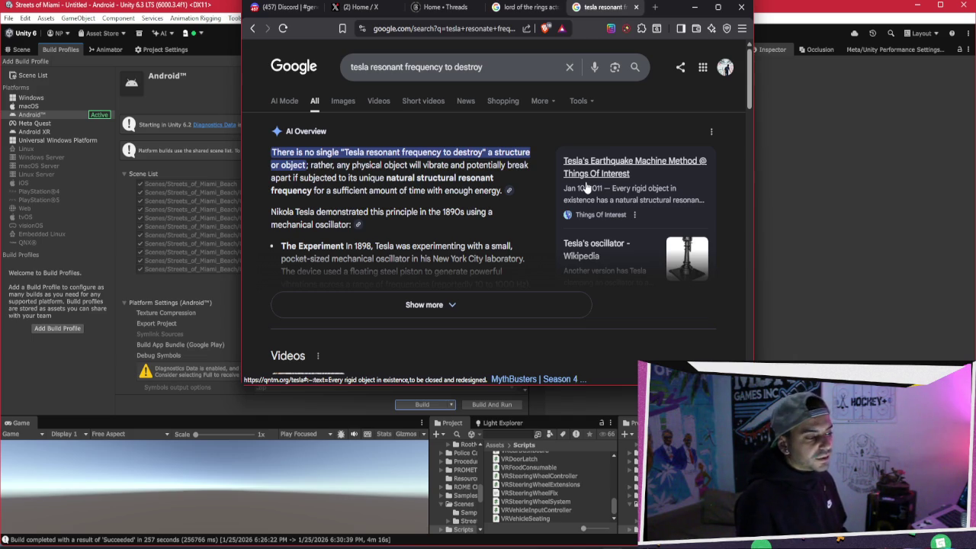
# Scroll through the AI overview and results, then bring up the Tesla's oscillator link's menu
pyautogui.scroll(-5, 584, 188)
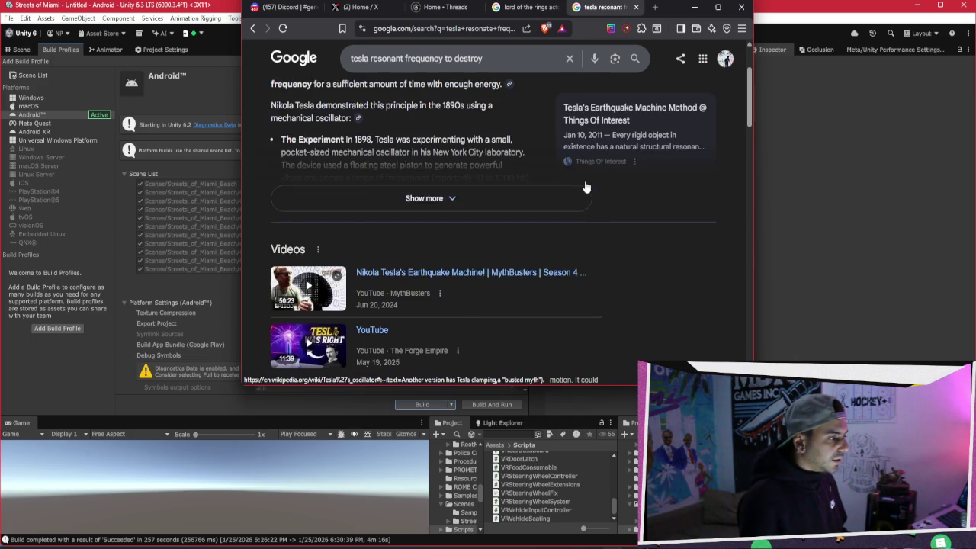
pyautogui.scroll(5, 633, 185)
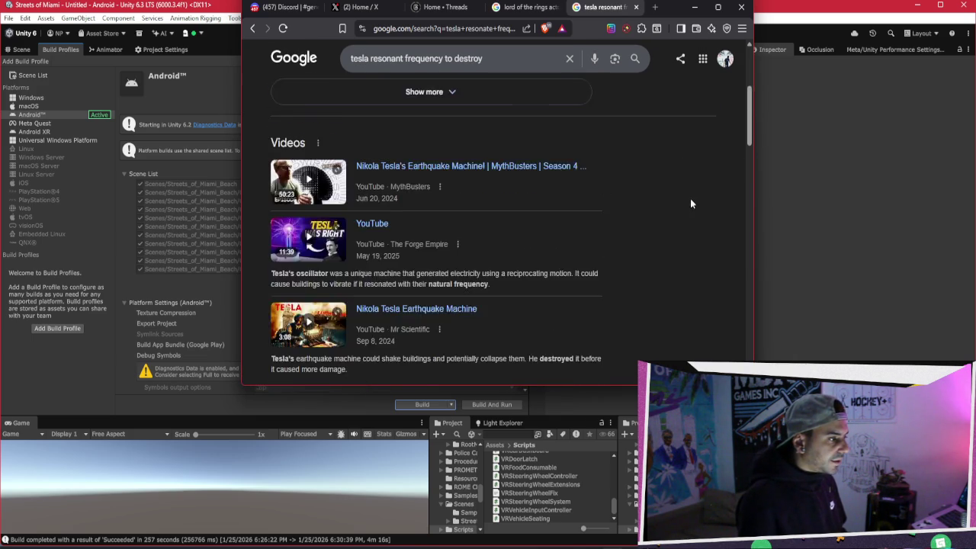
pyautogui.scroll(-1, 518, 256)
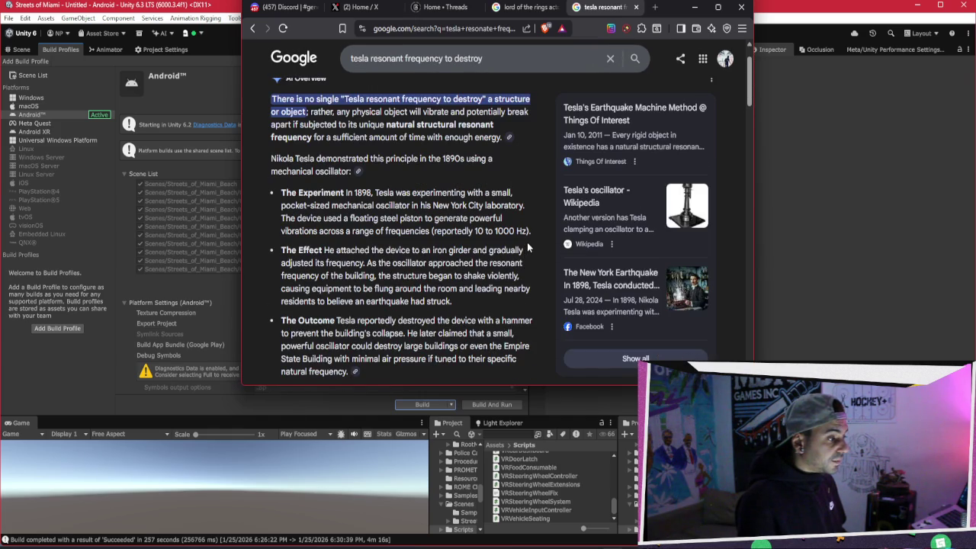
pyautogui.scroll(-2, 538, 241)
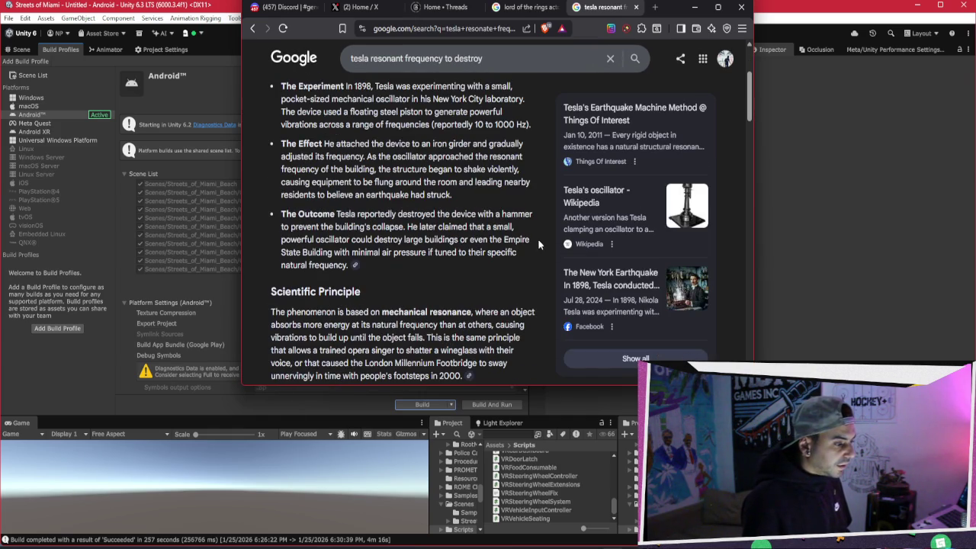
pyautogui.scroll(-8, 486, 164)
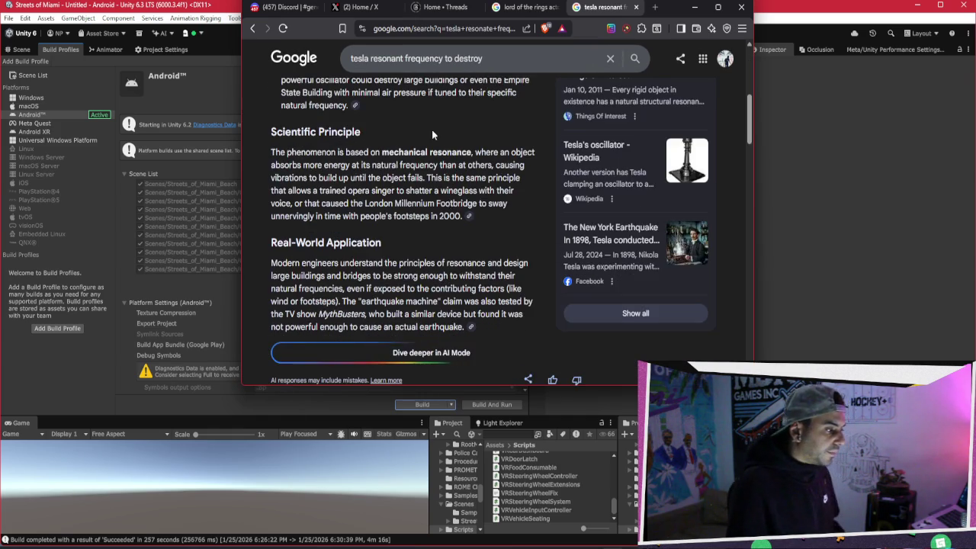
pyautogui.scroll(-6, 486, 164)
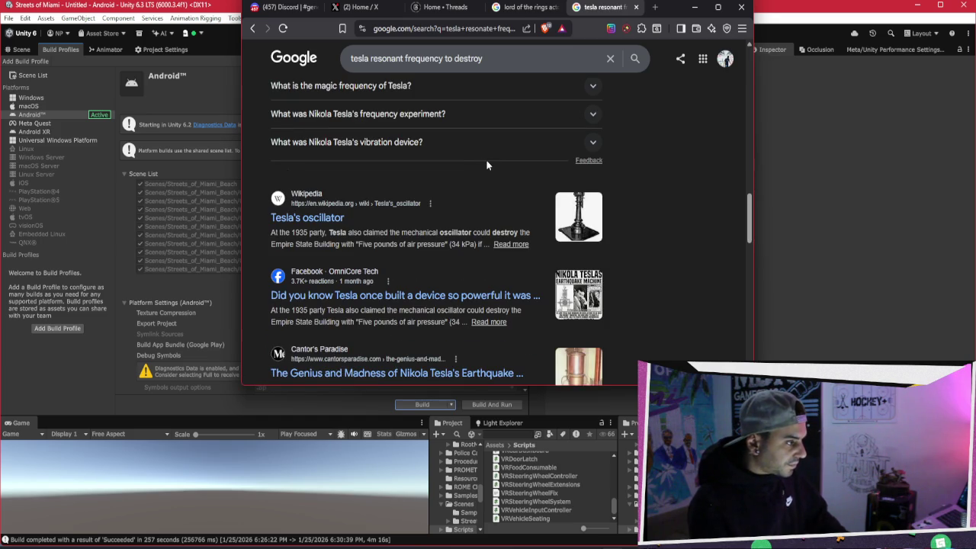
pyautogui.rightClick(316, 218)
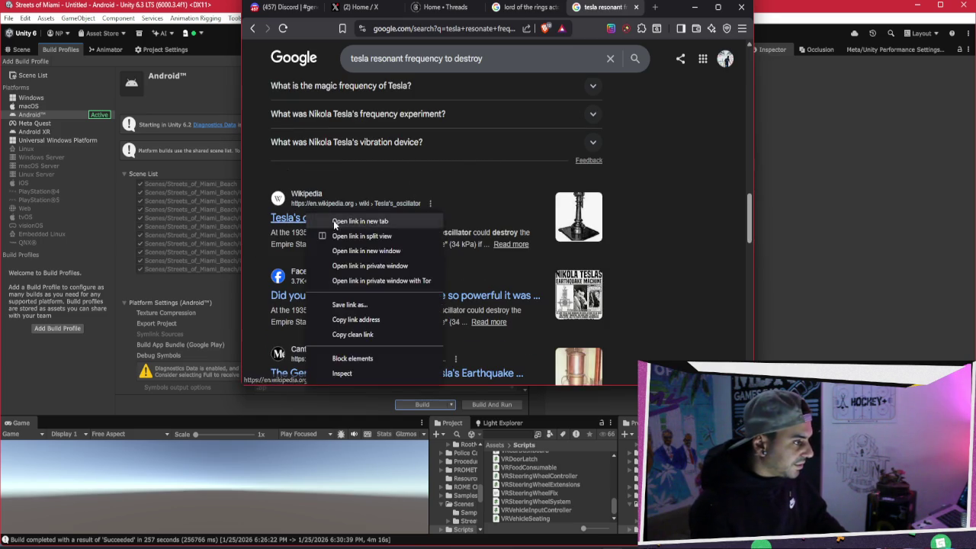
# Open the Tesla's oscillator Wikipedia article in a new tab and maximize the browser
pyautogui.click(351, 227)
pyautogui.click(624, 11)
pyautogui.scroll(-4, 576, 248)
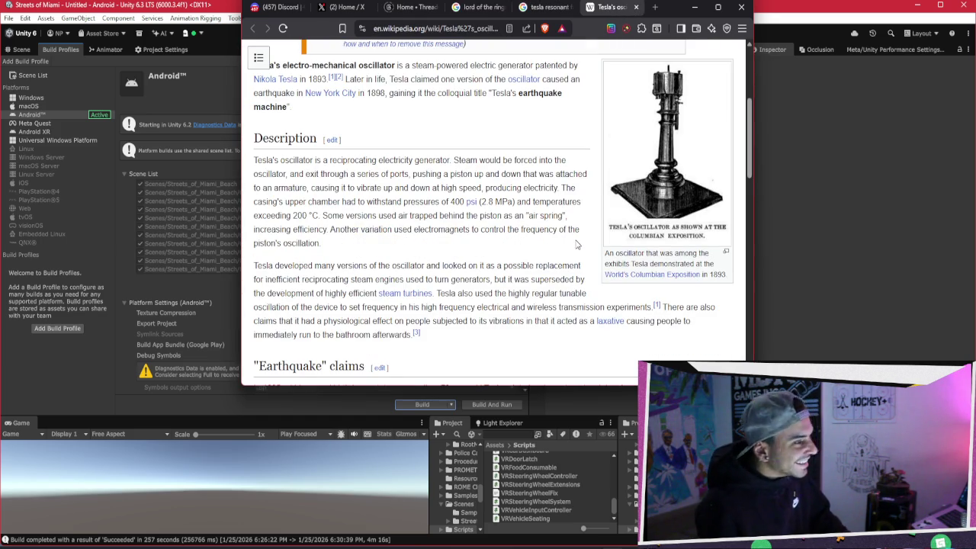
pyautogui.click(717, 9)
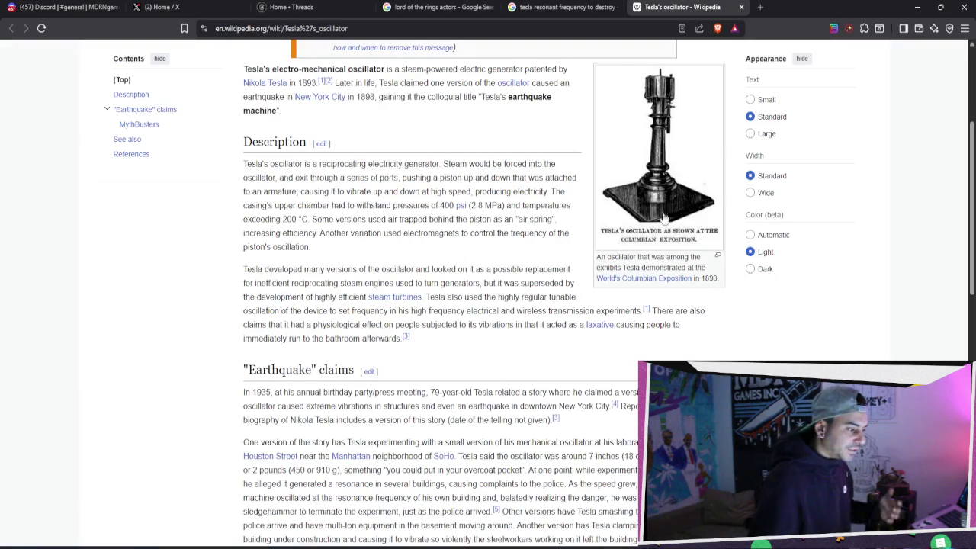
# Read through the Wikipedia article, then return to the Google results tab
pyautogui.scroll(1, 663, 206)
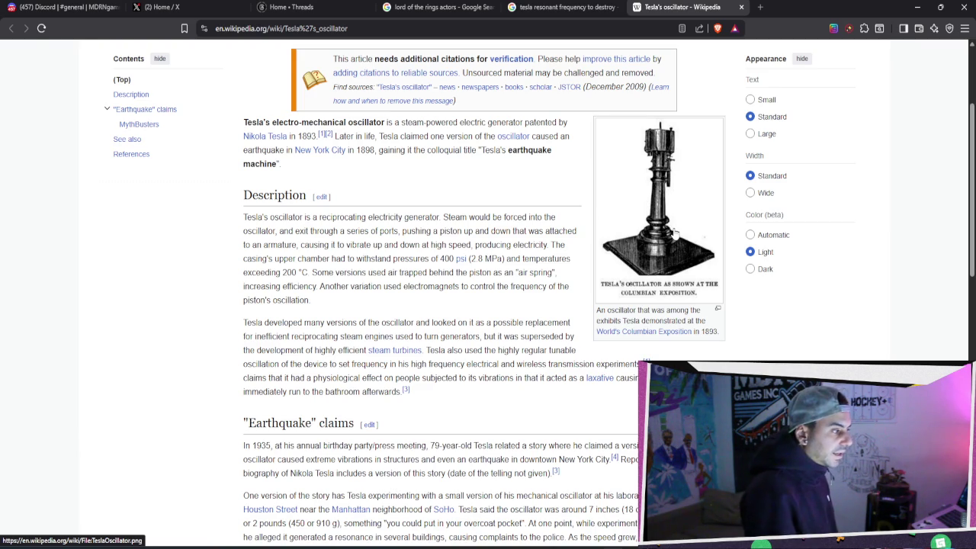
pyautogui.scroll(-2, 380, 272)
pyautogui.scroll(-4, 381, 272)
pyautogui.scroll(4, 388, 272)
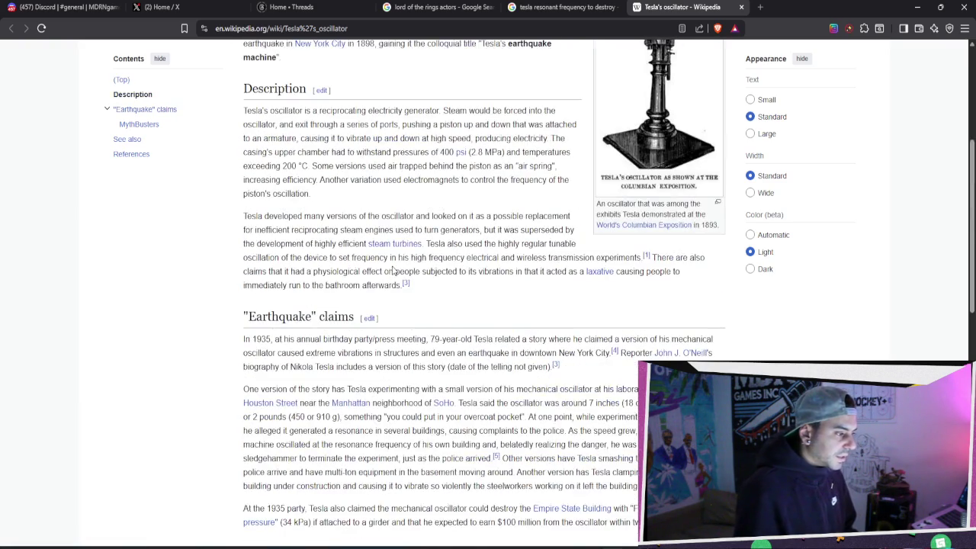
pyautogui.scroll(2, 393, 271)
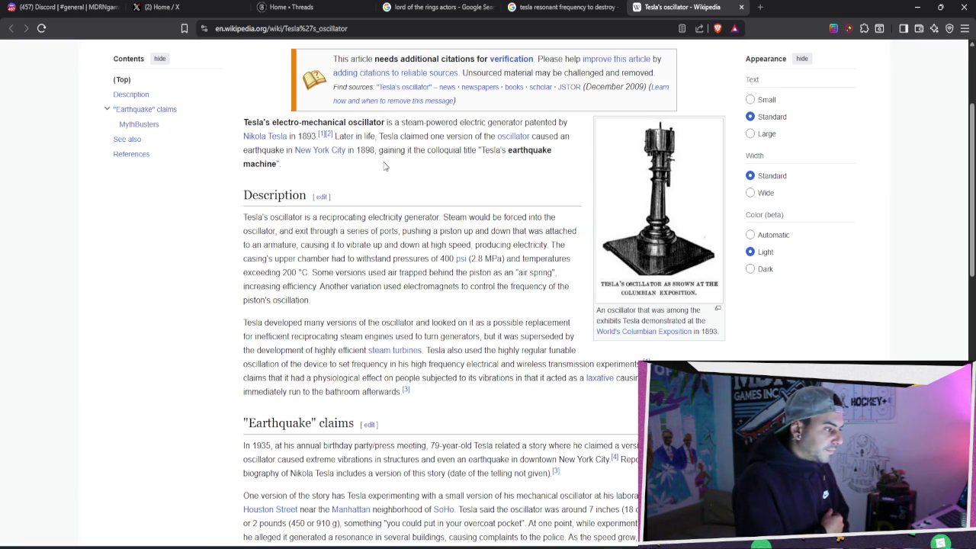
pyautogui.scroll(2, 314, 225)
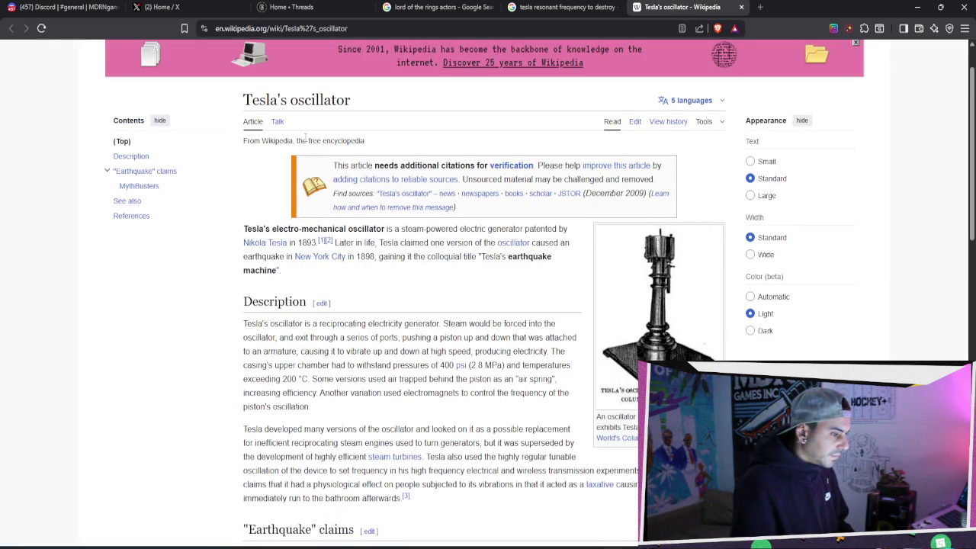
pyautogui.click(560, 8)
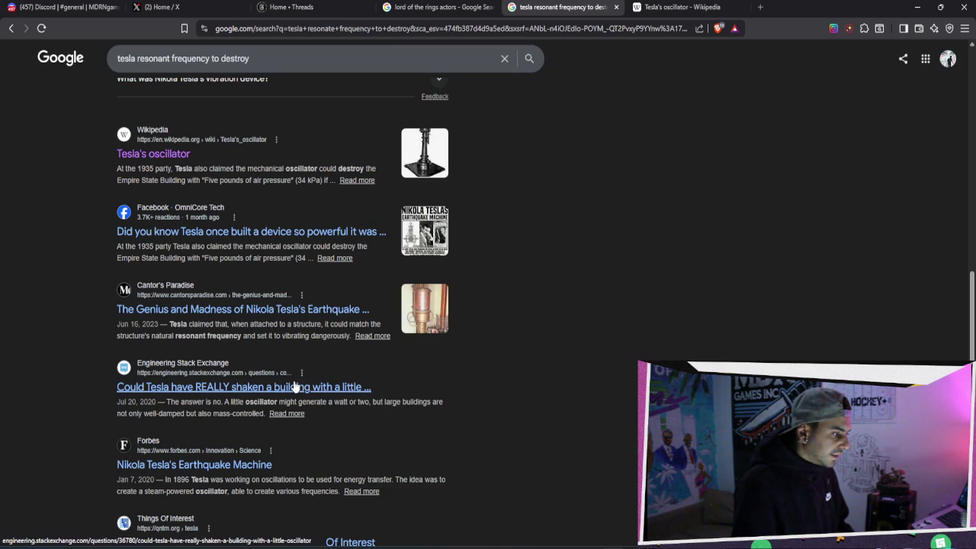
# Open the Engineering Stack Exchange question on Tesla shaking a building and read its comments
pyautogui.click(294, 383)
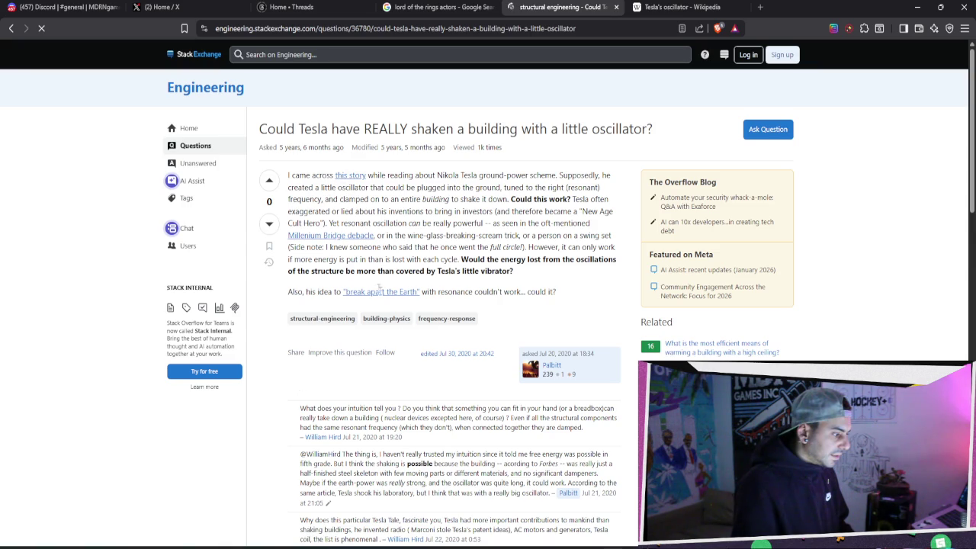
pyautogui.scroll(-2, 394, 394)
pyautogui.scroll(-2, 406, 336)
pyautogui.moveTo(360, 241)
pyautogui.mouseDown()
pyautogui.moveTo(338, 252)
pyautogui.moveTo(360, 242)
pyautogui.moveTo(442, 252)
pyautogui.mouseUp()
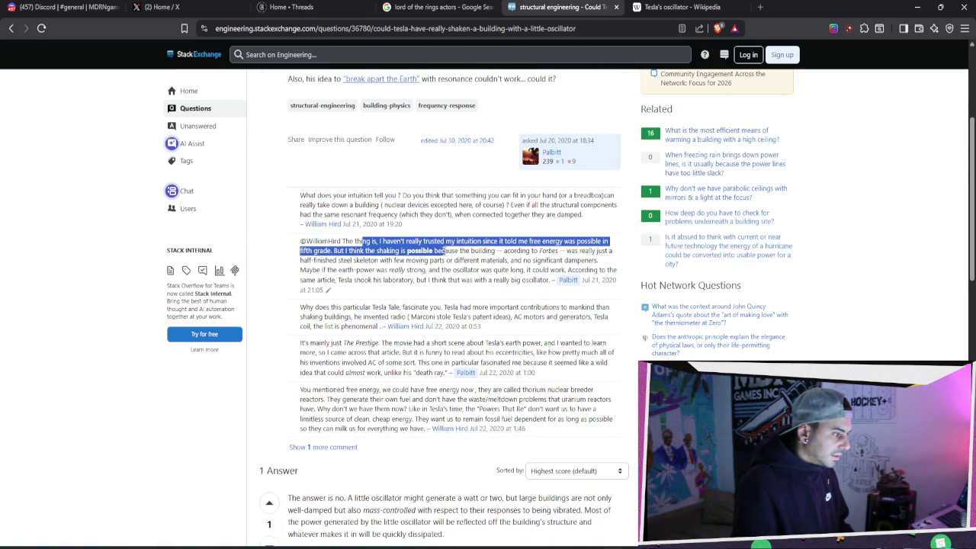
pyautogui.scroll(-3, 474, 310)
# Read the answer, highlighting its mass-controlled passage, then go back to the Google results
pyautogui.moveTo(326, 338); pyautogui.dragTo(392, 338)
pyautogui.moveTo(474, 338); pyautogui.dragTo(554, 356)
pyautogui.click(349, 353)
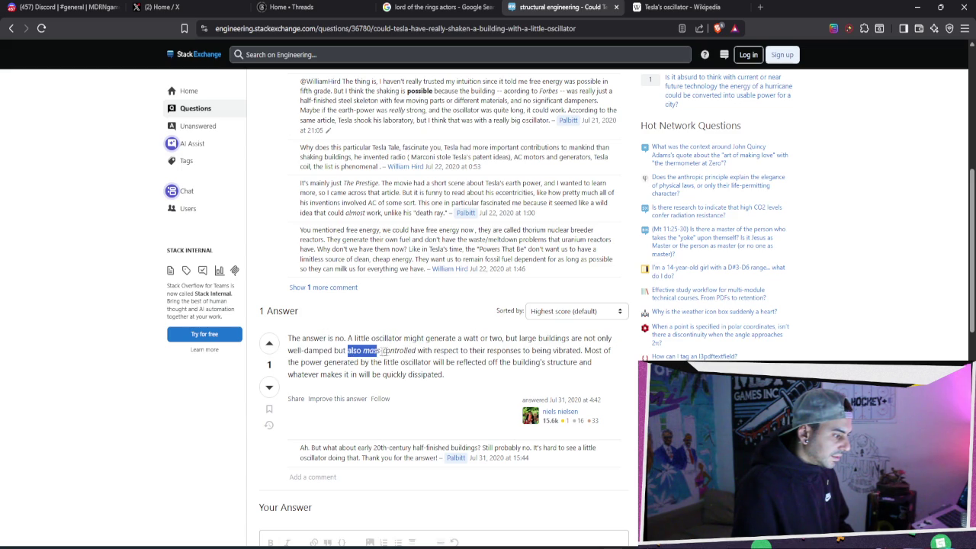
pyautogui.moveTo(364, 350); pyautogui.dragTo(492, 363)
pyautogui.click(485, 372)
pyautogui.scroll(-4, 453, 353)
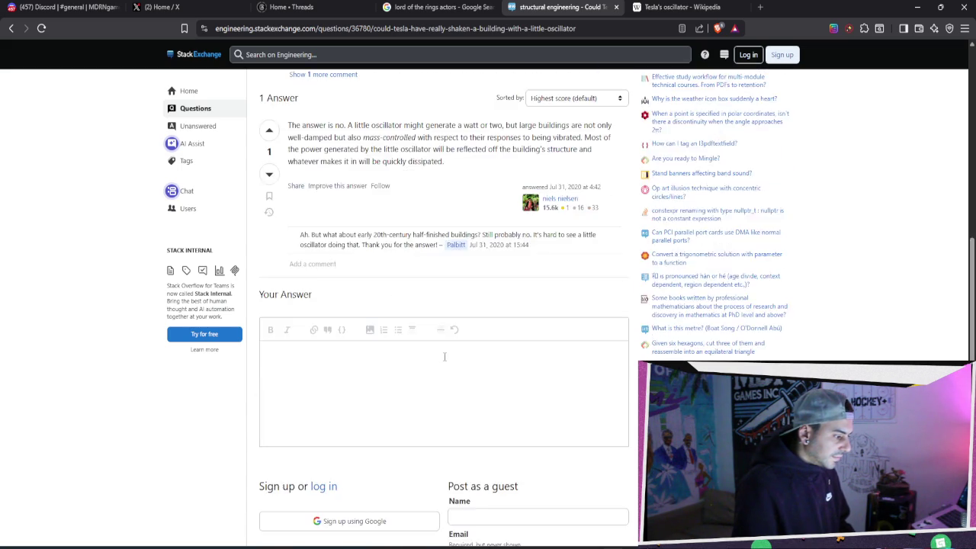
pyautogui.scroll(15, 453, 353)
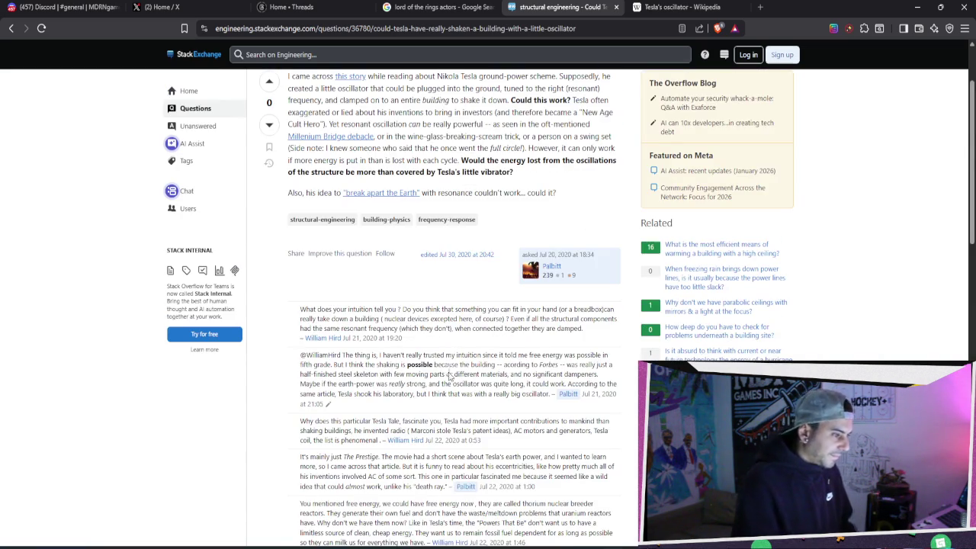
pyautogui.scroll(2, 447, 383)
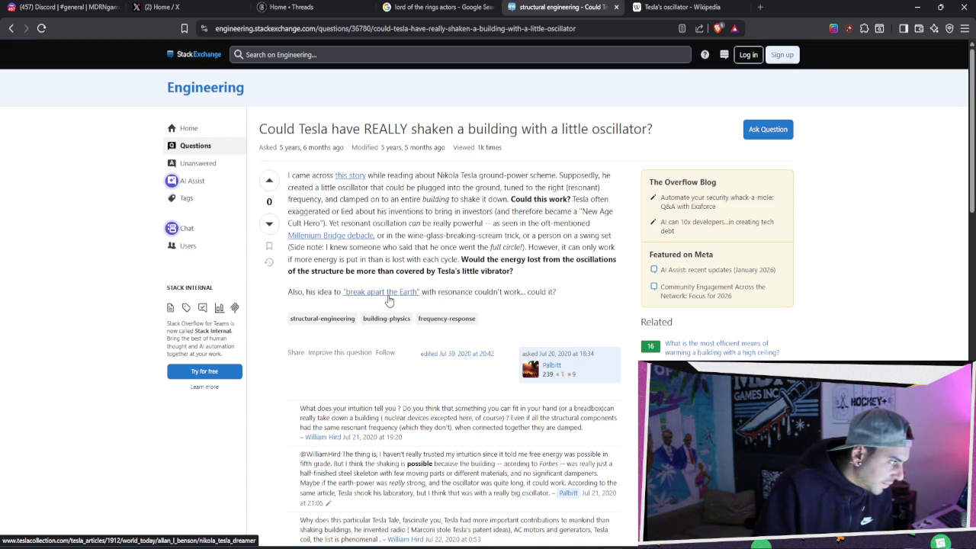
pyautogui.click(10, 29)
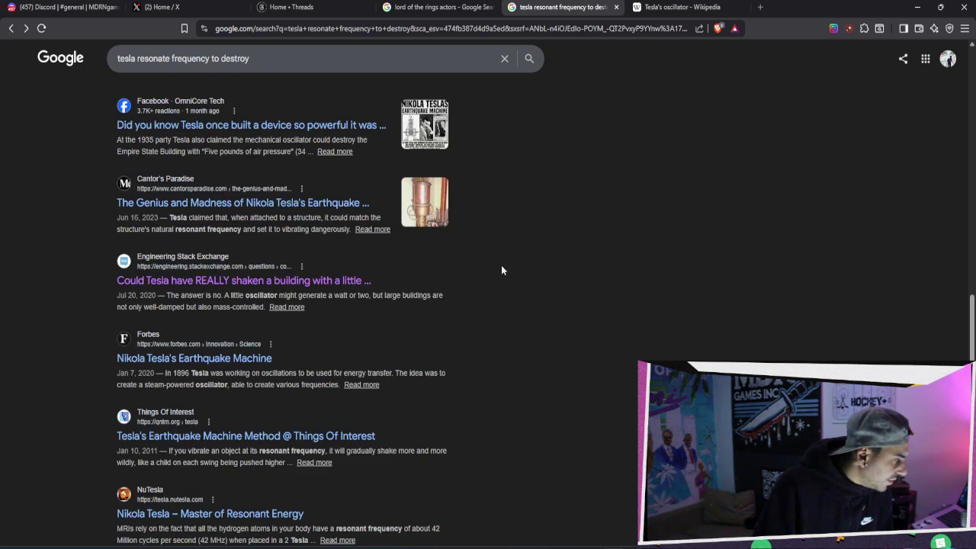
# Read the Forbes 'Nikola Tesla's Earthquake Machine' article and open its 'Pulses of energy' source
pyautogui.click(218, 358)
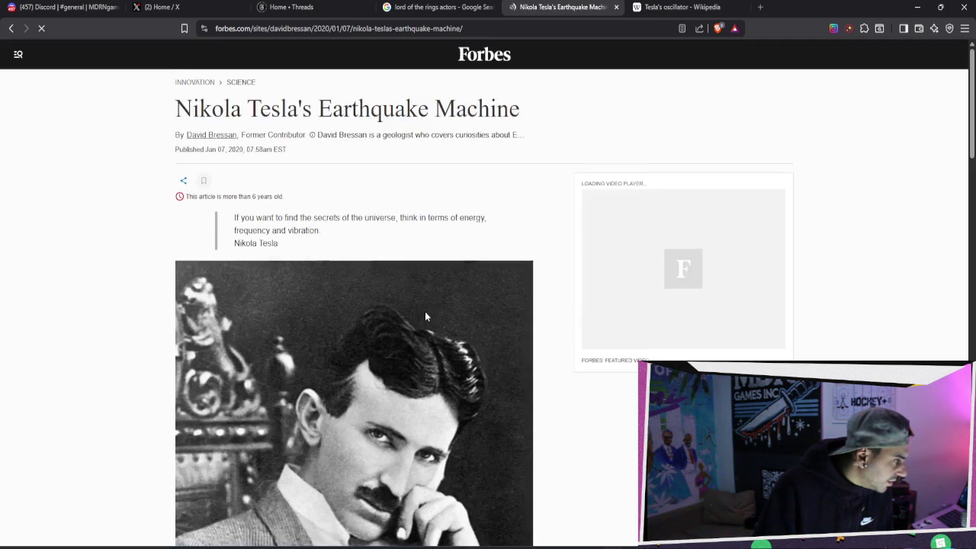
pyautogui.scroll(-15, 425, 316)
pyautogui.scroll(-10, 427, 317)
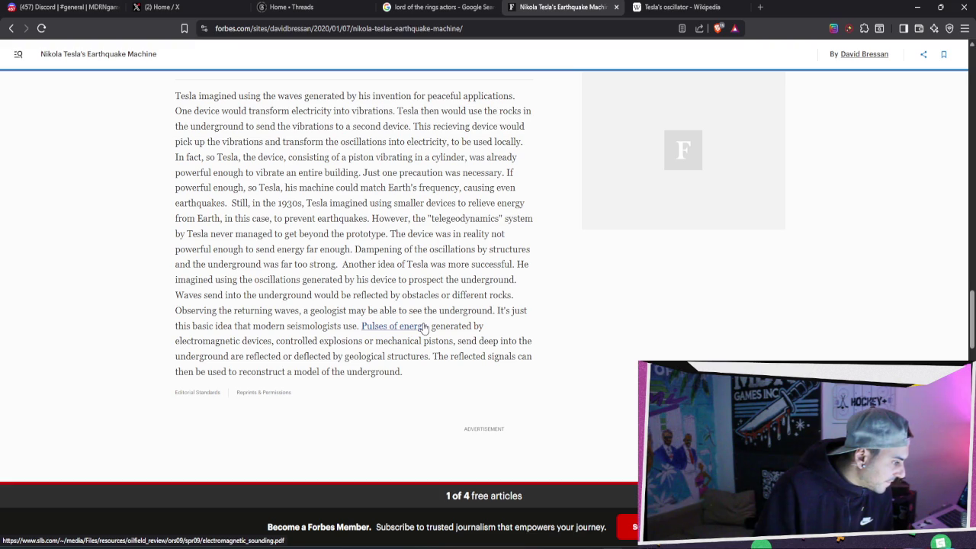
pyautogui.click(423, 326)
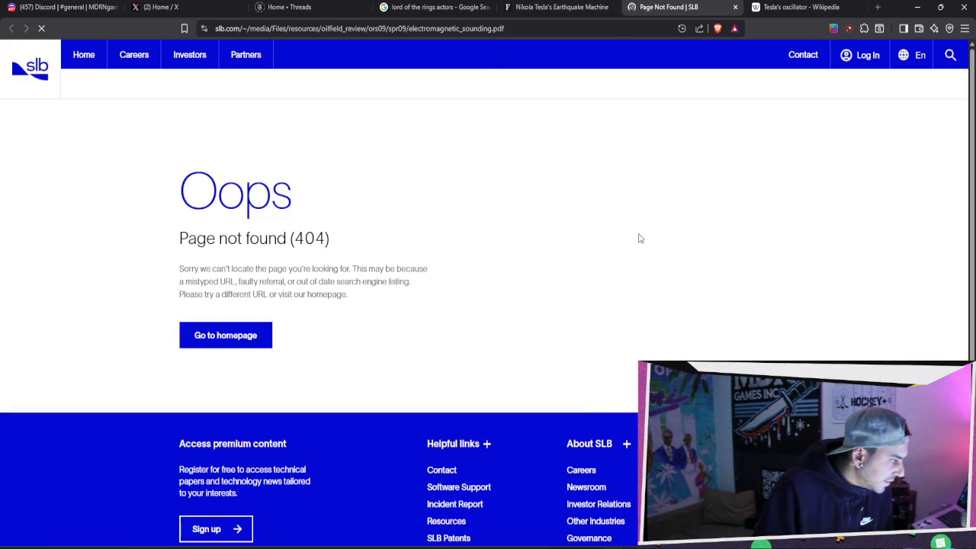
# Return to the Forbes article, go back to the results, and switch to File Explorer
pyautogui.click(526, 7)
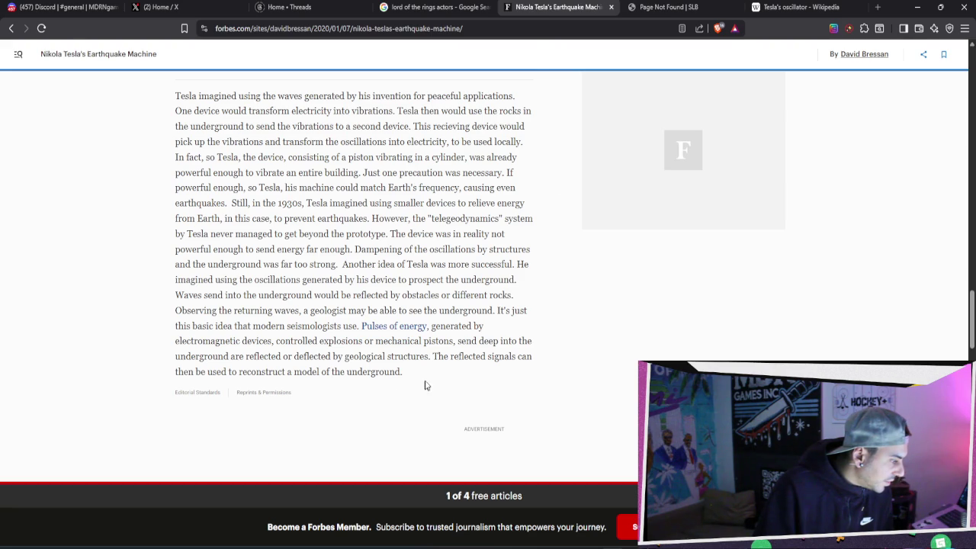
pyautogui.moveTo(440, 369); pyautogui.dragTo(209, 96)
pyautogui.scroll(6, 259, 131)
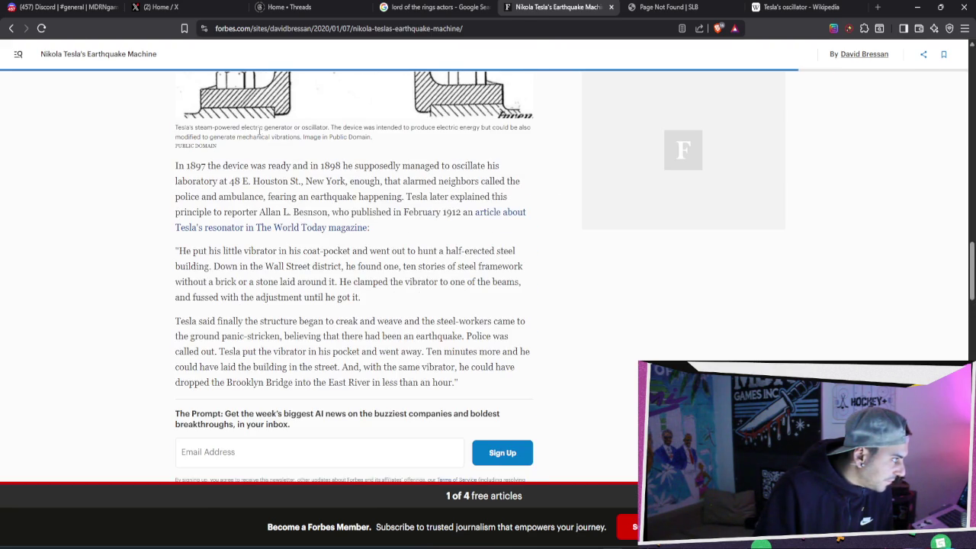
pyautogui.hotkey('alt', 'Left')
pyautogui.hotkey('alt', 'Tab')
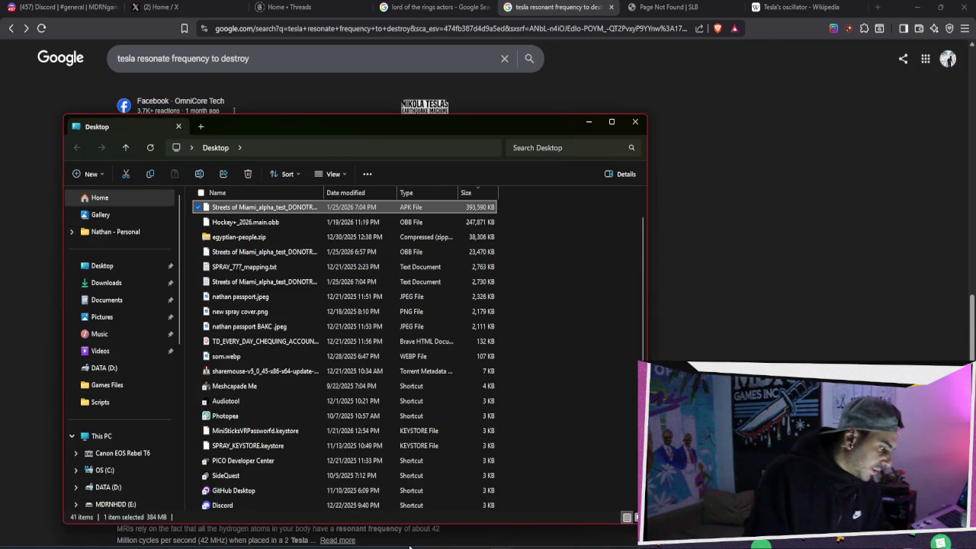
# Upload the new Streets of Miami build to the ALPHA channel in Meta Quest Developer Hub
pyautogui.click(358, 532)
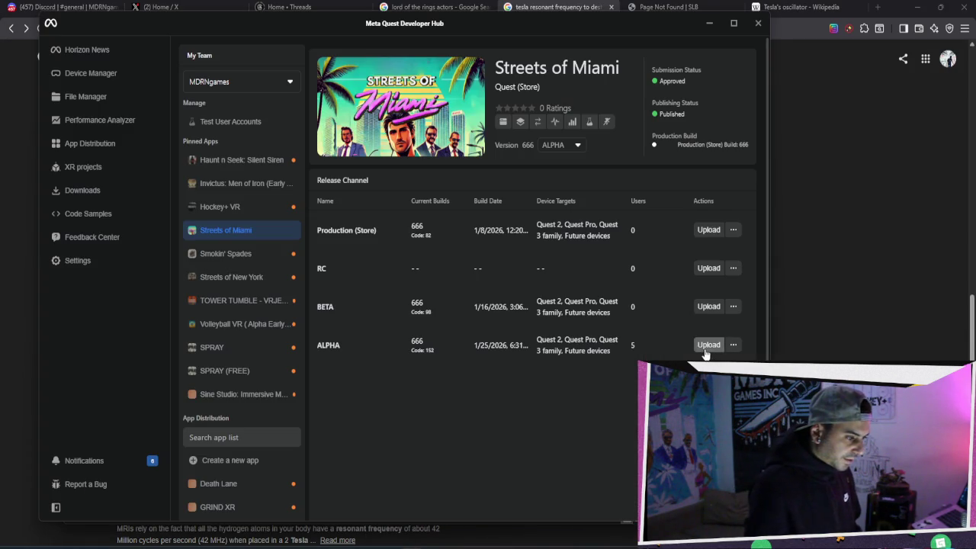
pyautogui.click(708, 344)
pyautogui.click(493, 439)
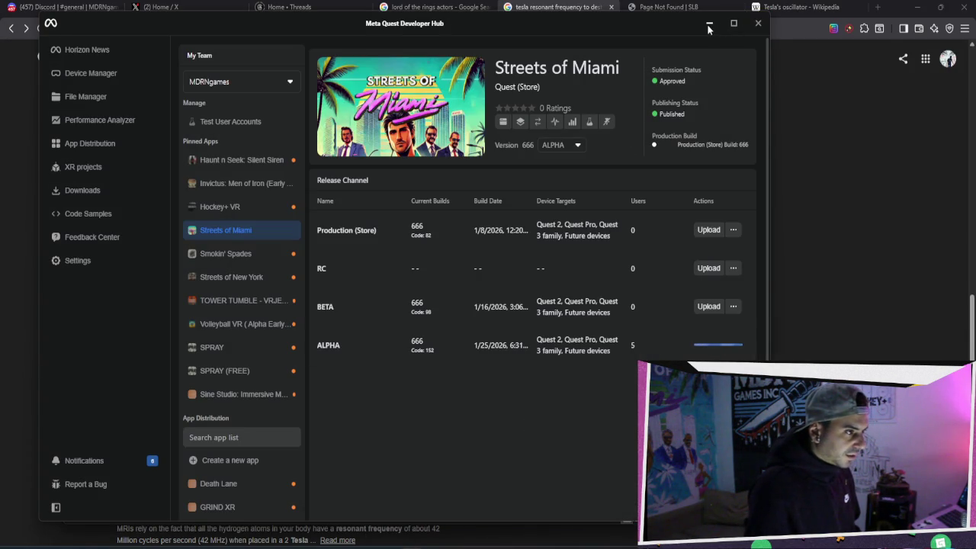
pyautogui.click(757, 23)
# Close the SLB Page Not Found and Tesla's oscillator tabs and go to Threads
pyautogui.click(730, 7)
pyautogui.click(732, 7)
pyautogui.click(733, 7)
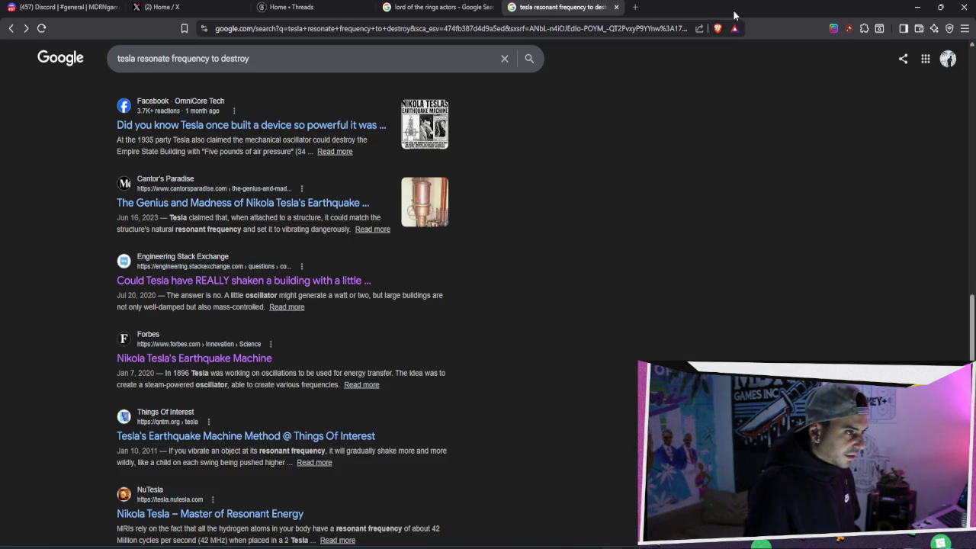
pyautogui.click(501, 7)
pyautogui.click(283, 11)
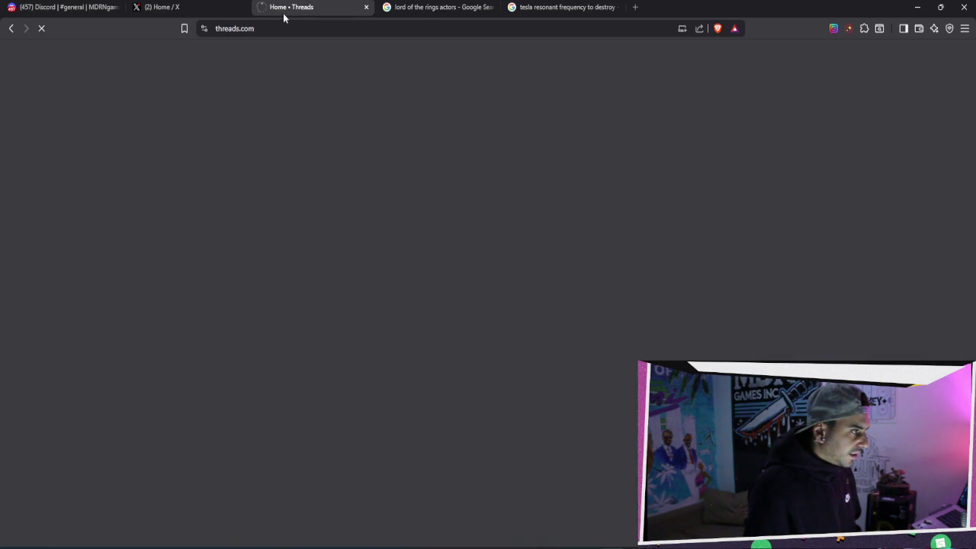
# Check the Threads, X notifications and Discord tabs, then minimize the browser
pyautogui.click(214, 16)
pyautogui.click(73, 7)
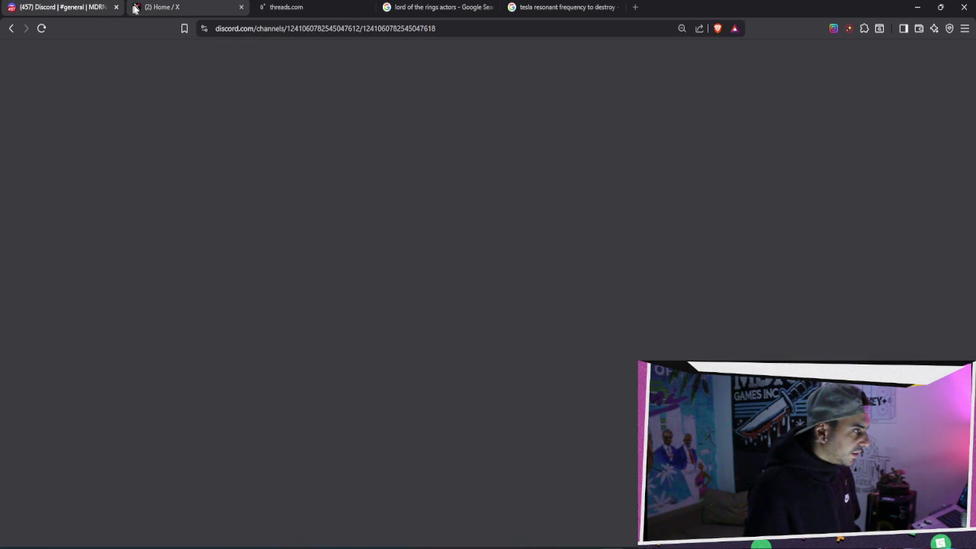
pyautogui.click(176, 6)
pyautogui.click(245, 149)
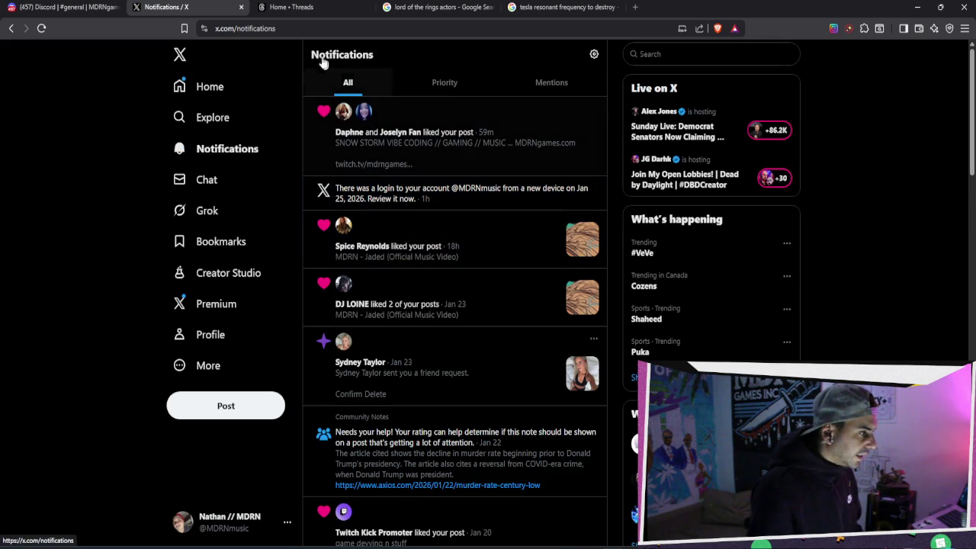
pyautogui.click(333, 10)
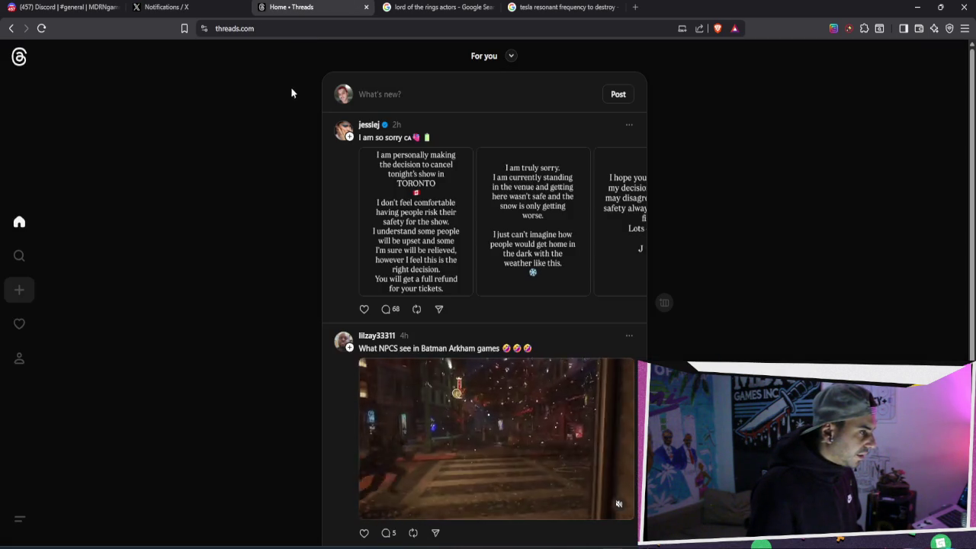
pyautogui.click(50, 3)
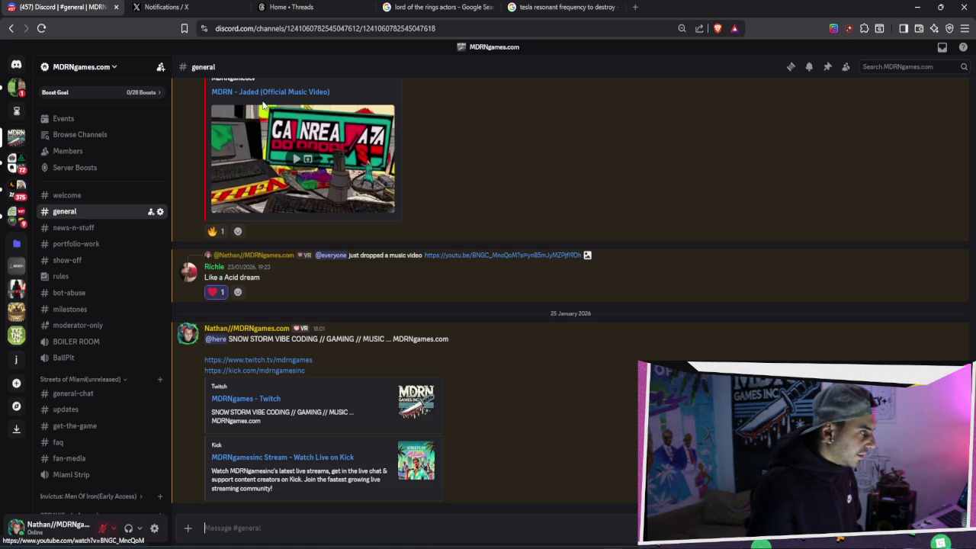
pyautogui.click(917, 7)
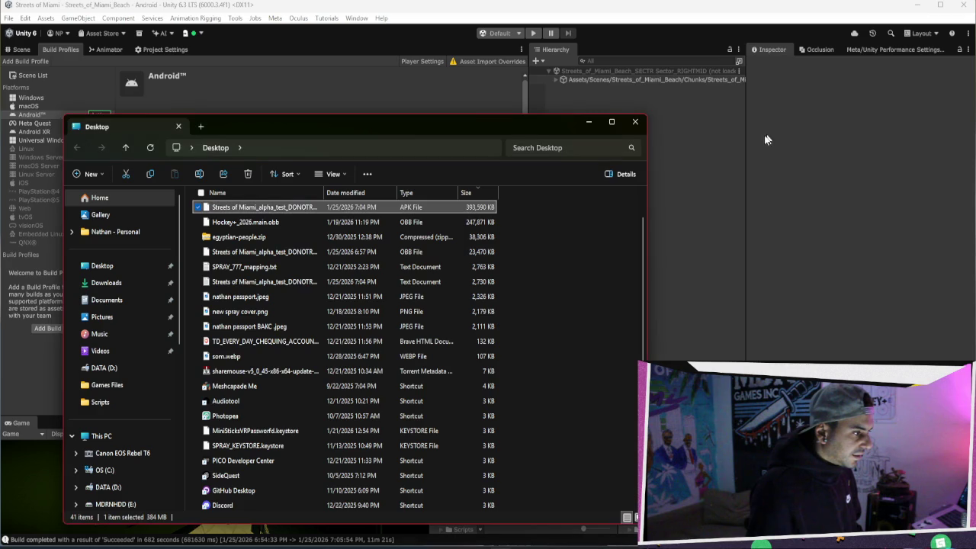
# Bring Unity 6 Editor forward, then open Bezi on the steering-wheel thread's test steps
pyautogui.click(632, 124)
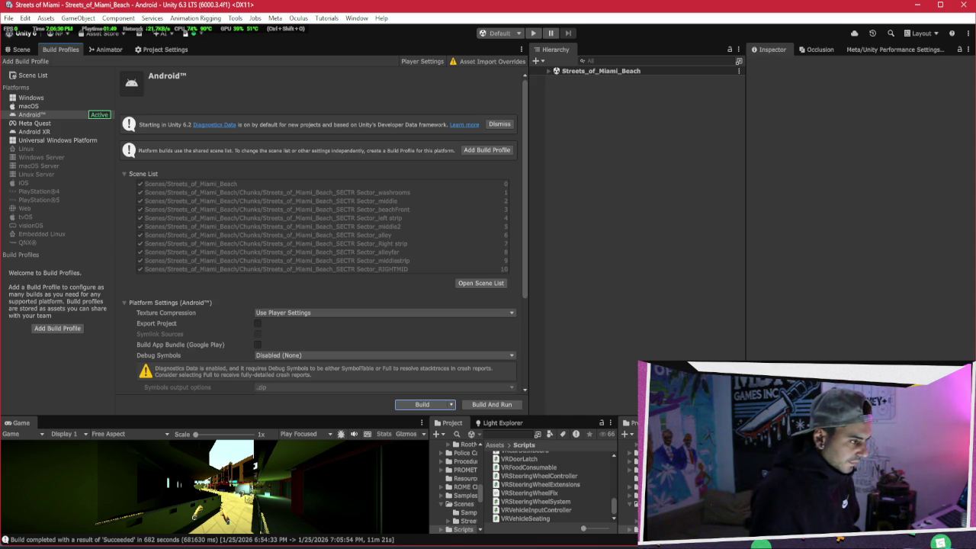
pyautogui.hotkey('alt', 'Tab')
pyautogui.hotkey('alt', 'Tab')
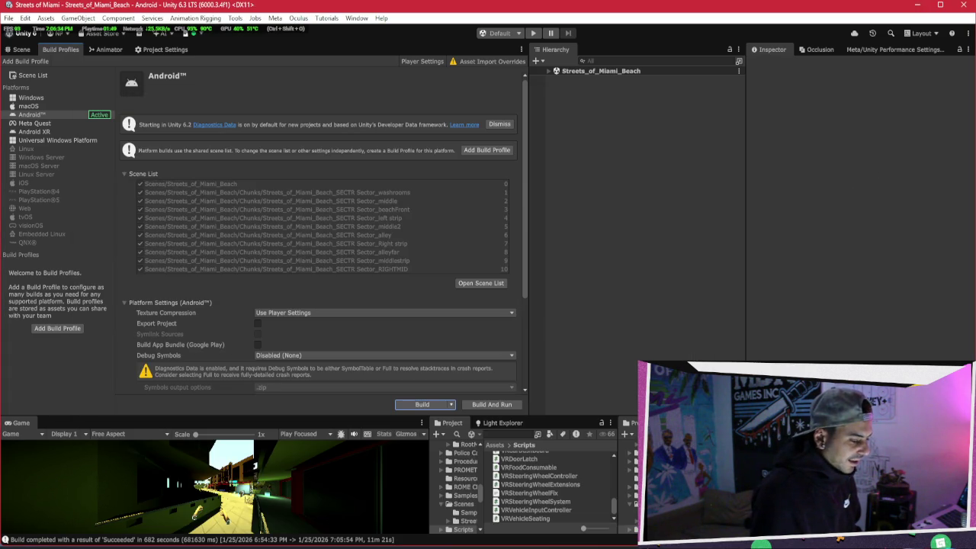
pyautogui.hotkey('alt', 'Tab')
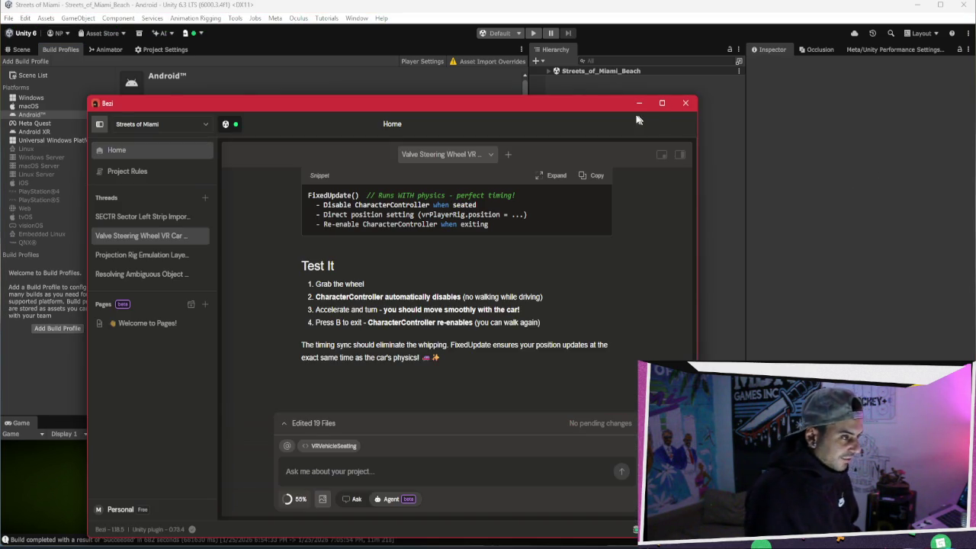
# Minimize Bezi and switch to Meta Quest Developer Hub's Streets of Miami release channels
pyautogui.click(640, 100)
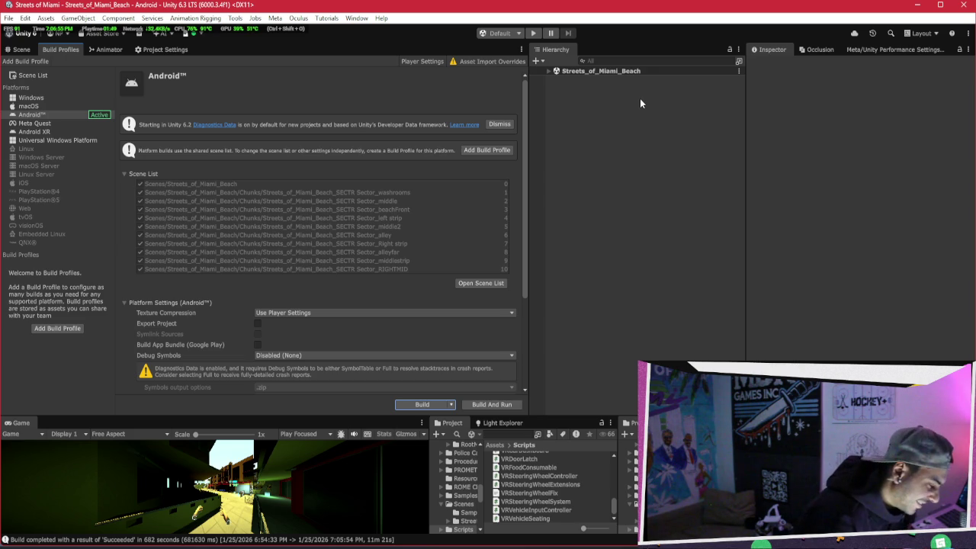
pyautogui.hotkey('alt', 'Tab')
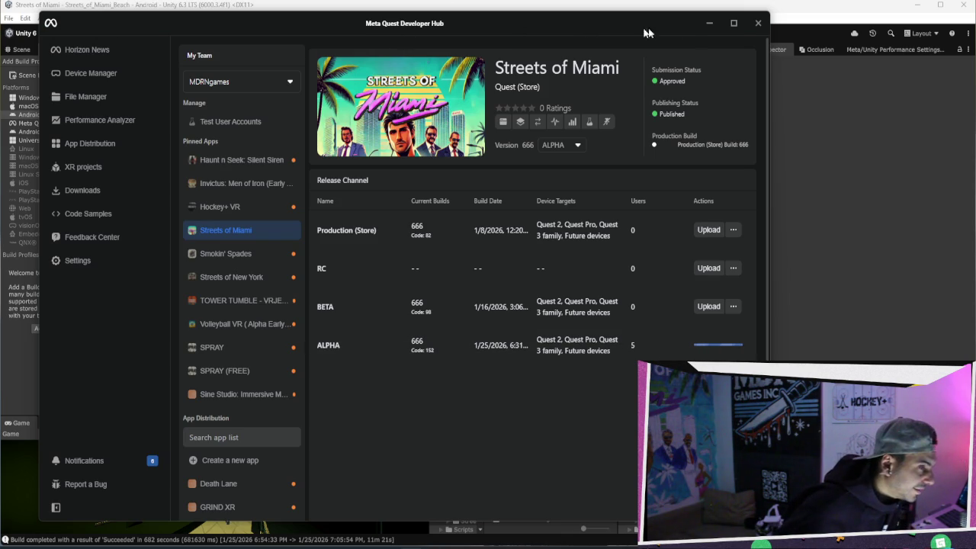
# Narrow the Developer Hub window and move it to the top-left while the ALPHA upload finishes
pyautogui.moveTo(770, 53); pyautogui.dragTo(677, 66)
pyautogui.moveTo(484, 28)
pyautogui.mouseDown()
pyautogui.moveTo(401, 33)
pyautogui.moveTo(457, 18)
pyautogui.moveTo(443, 17)
pyautogui.mouseUp()
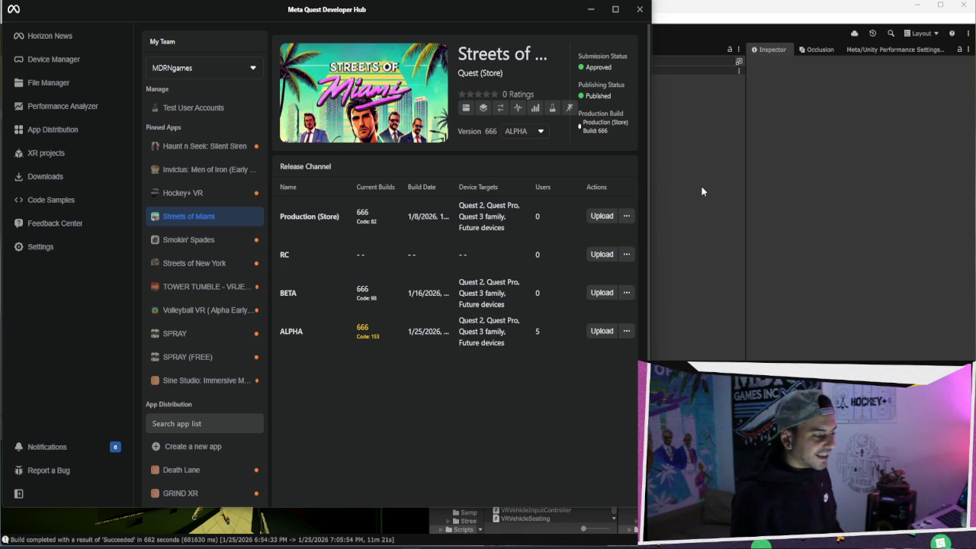
# Resize Developer Hub shorter and wider so Unity's game view shows beneath it
pyautogui.moveTo(533, 505); pyautogui.dragTo(534, 422)
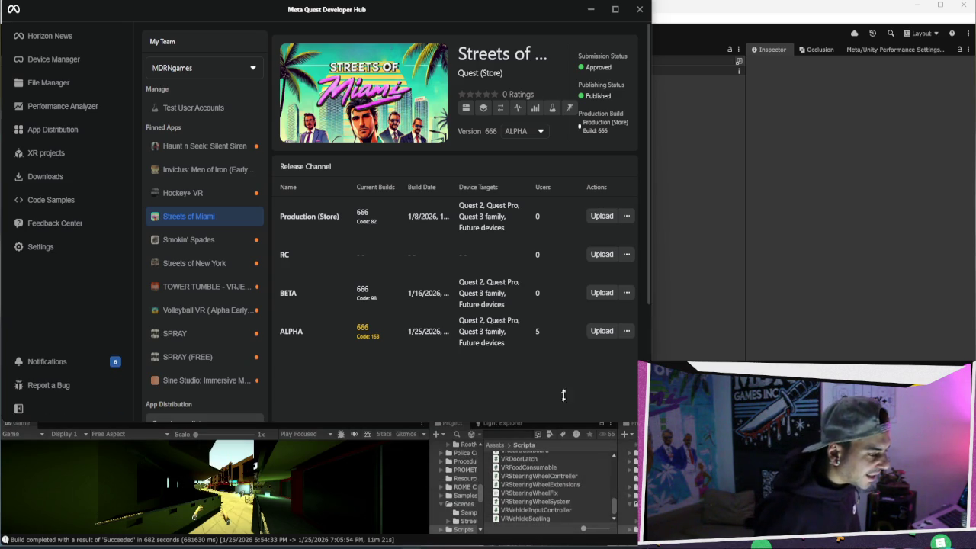
pyautogui.moveTo(648, 279); pyautogui.dragTo(678, 274)
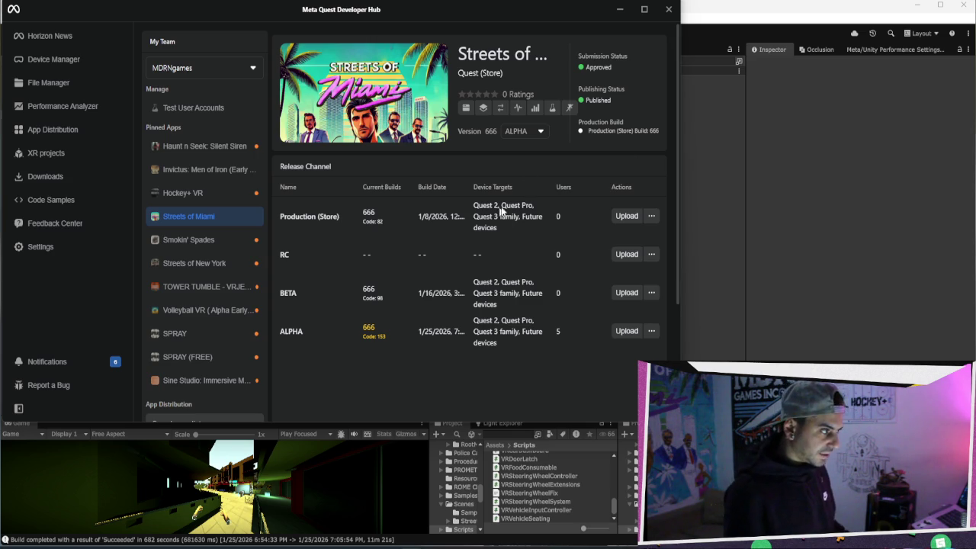
pyautogui.moveTo(678, 141); pyautogui.dragTo(720, 141)
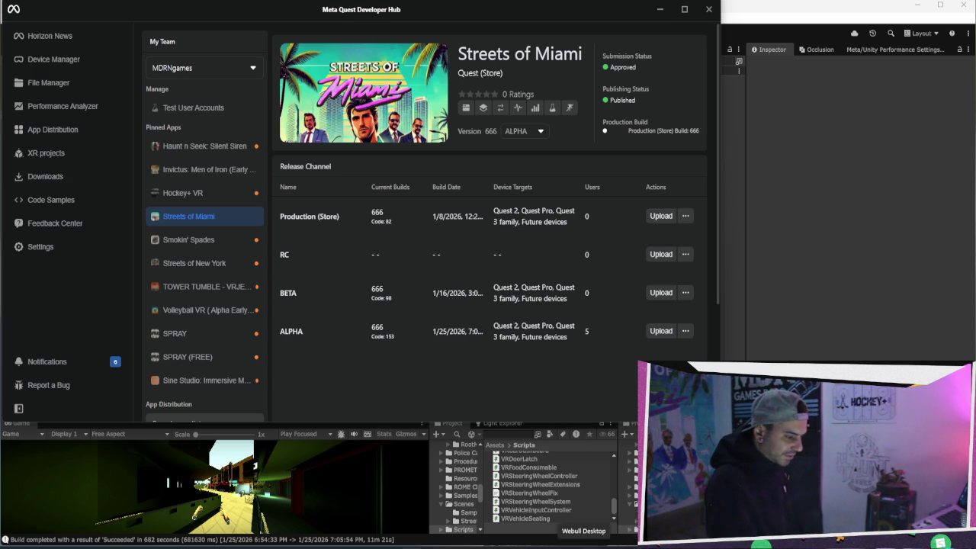
# Switch to the browser showing Discord's #general channel
pyautogui.hotkey('alt', 'Tab')
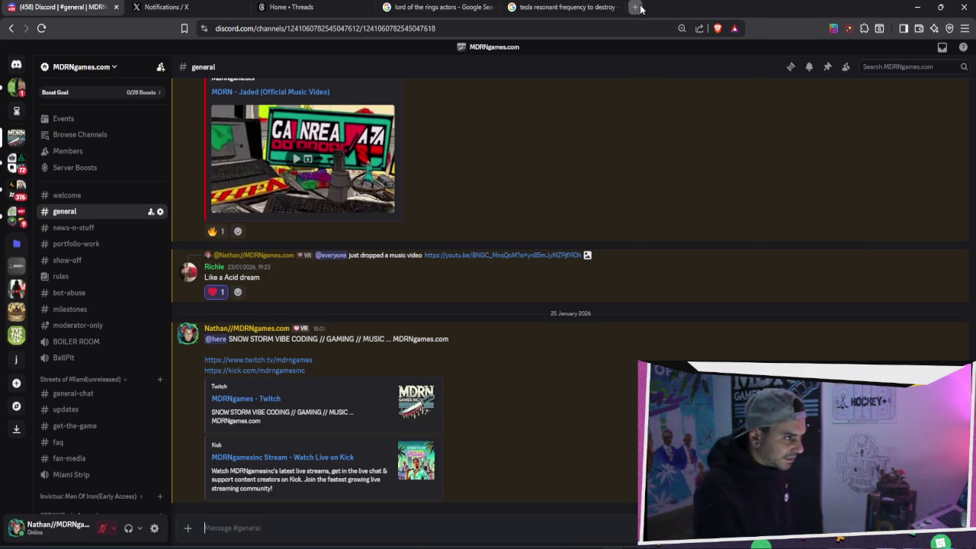
# In a new browser tab, enter 'oculus' to reach the Meta Horizon casting page
pyautogui.click(636, 7)
pyautogui.write('oculus')
pyautogui.press('Return')
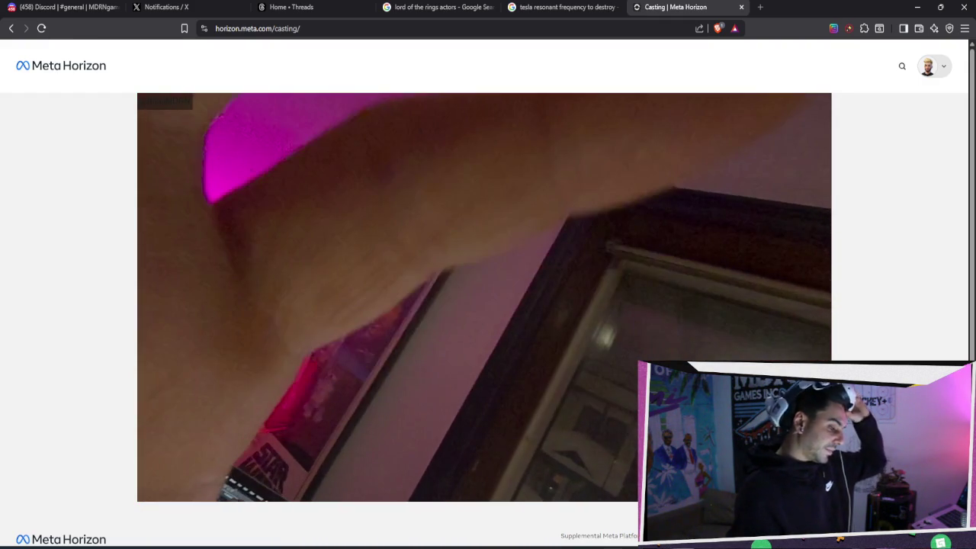
# Bring the Bezi window with the Test It checklist over the casting tab
pyautogui.click(549, 543)
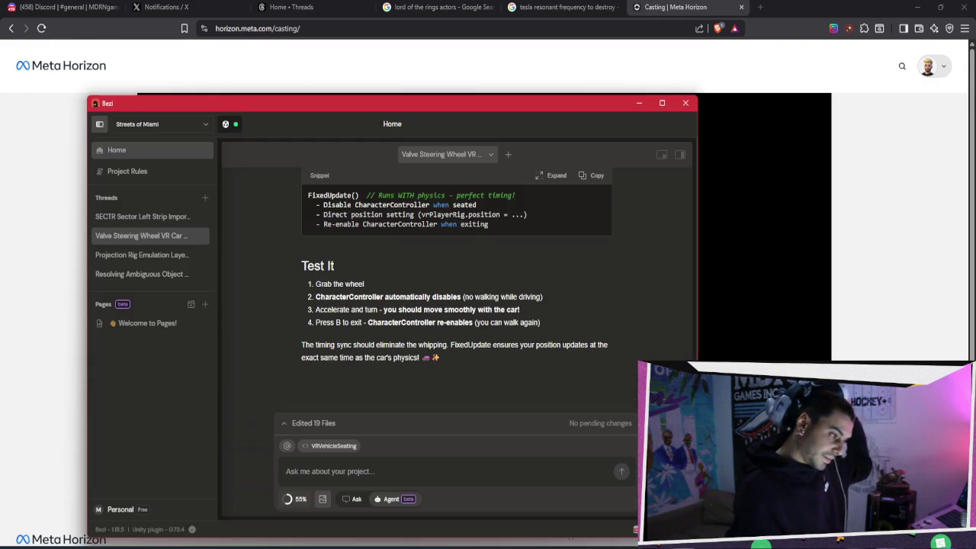
pyautogui.moveTo(568, 543)
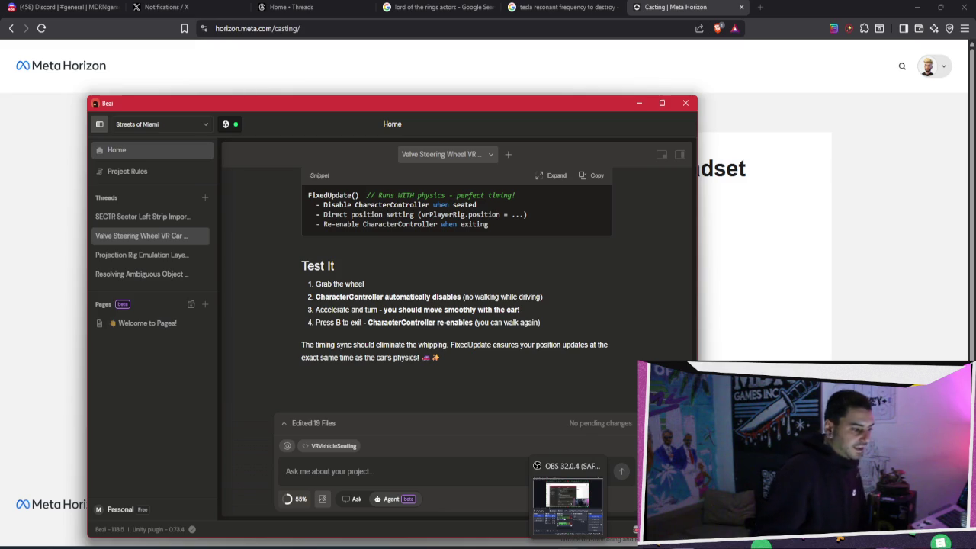
pyautogui.scroll(10, 548, 367)
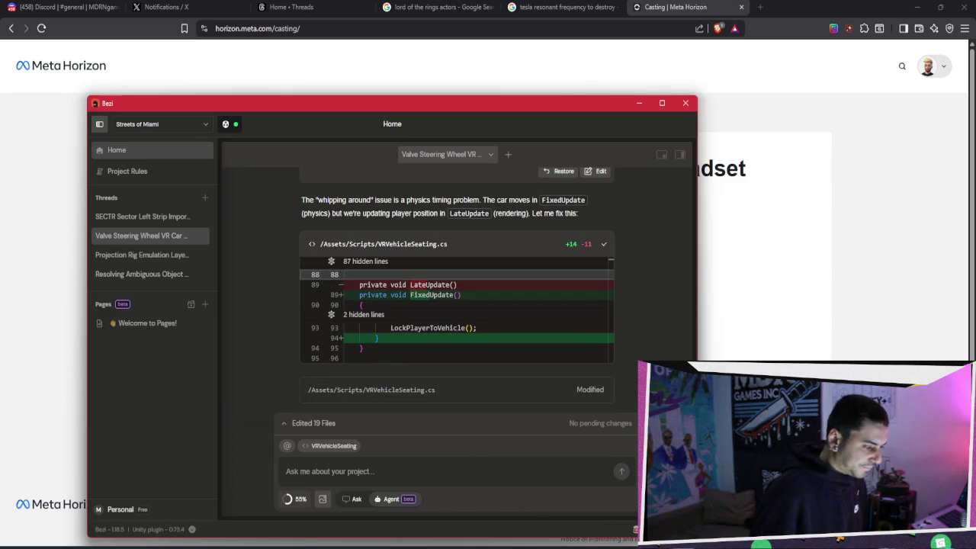
pyautogui.moveTo(687, 229)
pyautogui.mouseDown()
pyautogui.moveTo(685, 254)
pyautogui.moveTo(675, 193)
pyautogui.mouseUp()
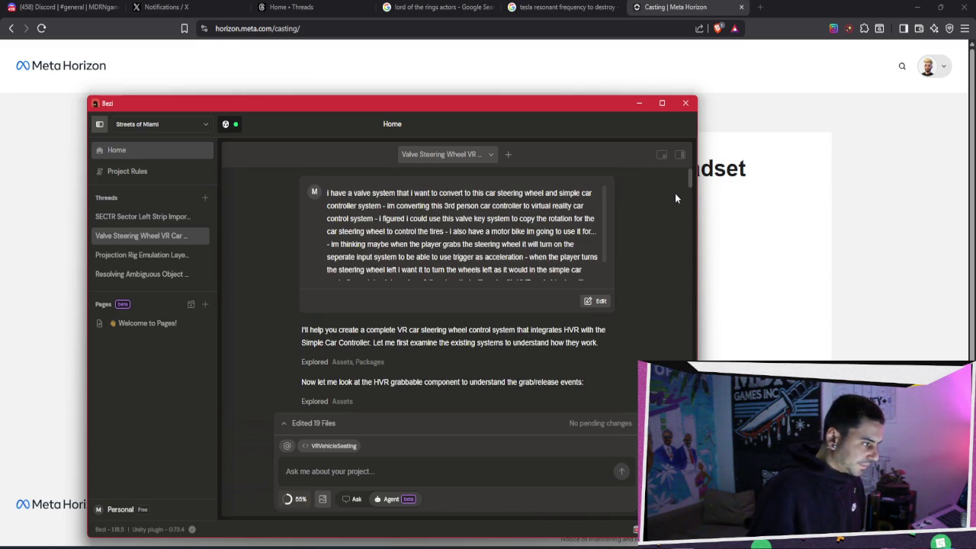
pyautogui.scroll(-10, 671, 253)
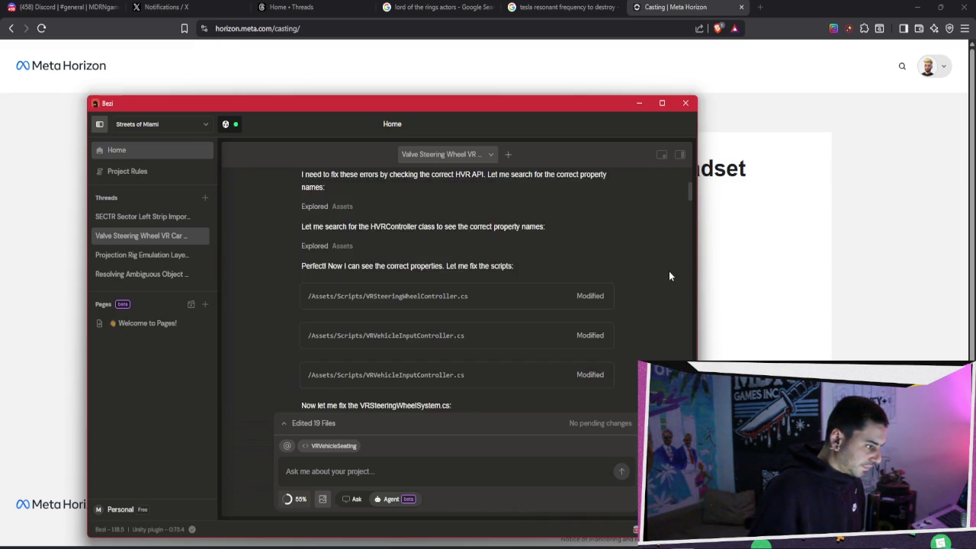
pyautogui.scroll(-15, 669, 276)
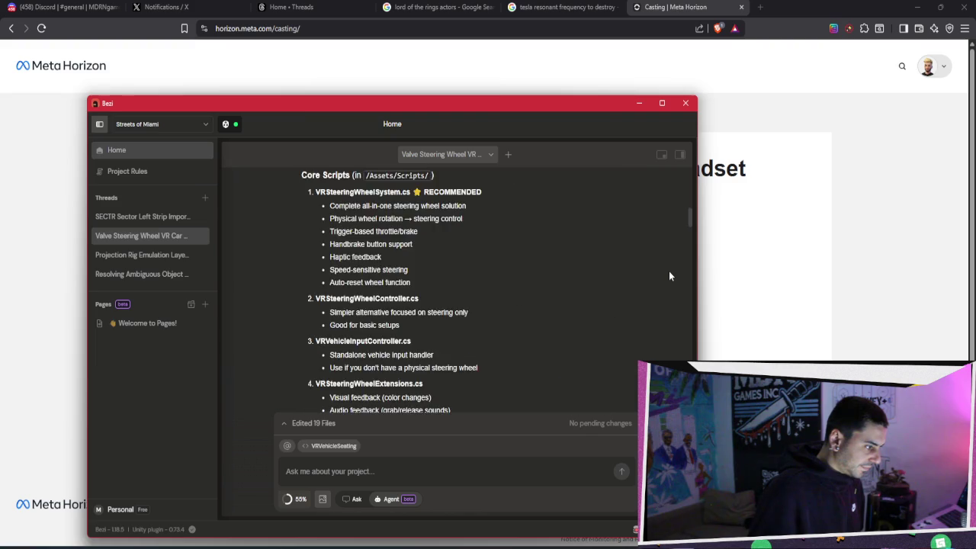
pyautogui.scroll(-20, 669, 276)
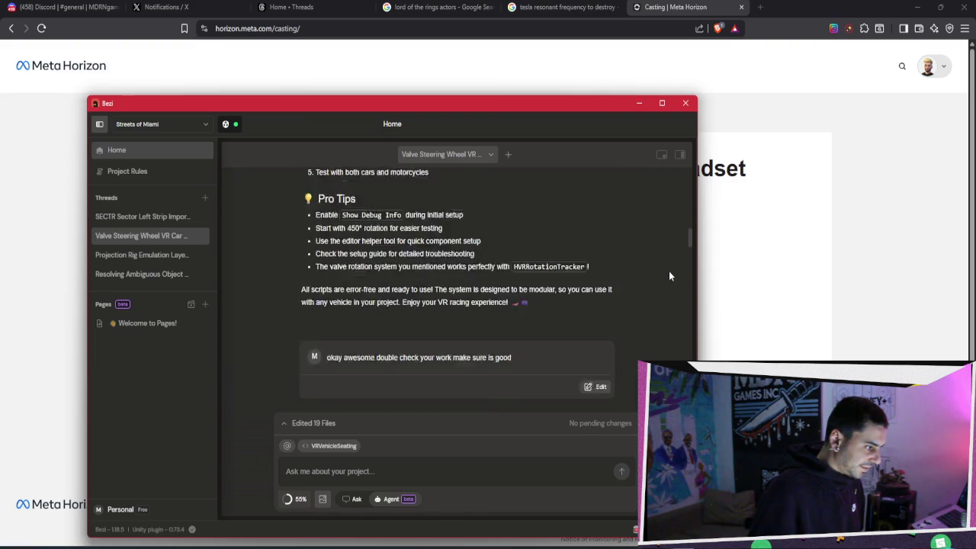
pyautogui.scroll(-20, 670, 276)
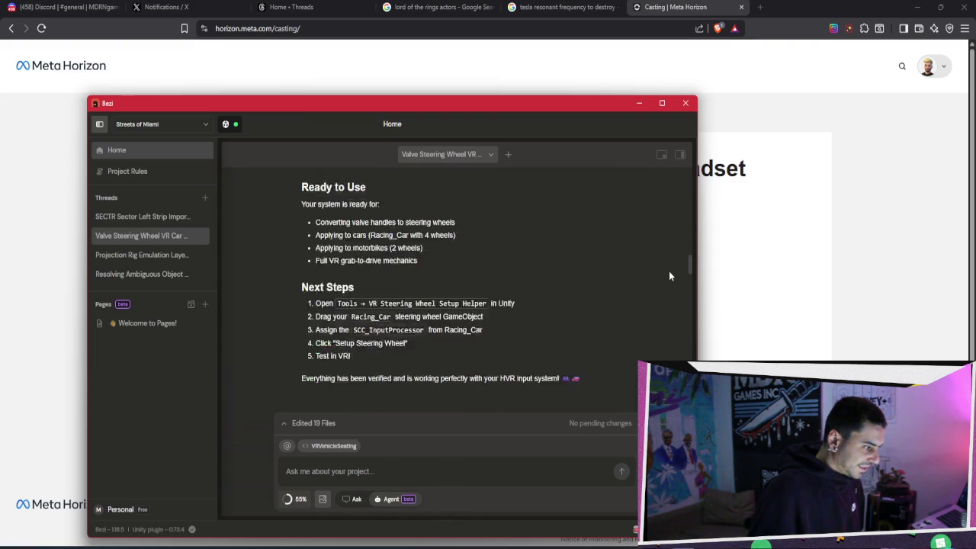
pyautogui.scroll(-20, 669, 275)
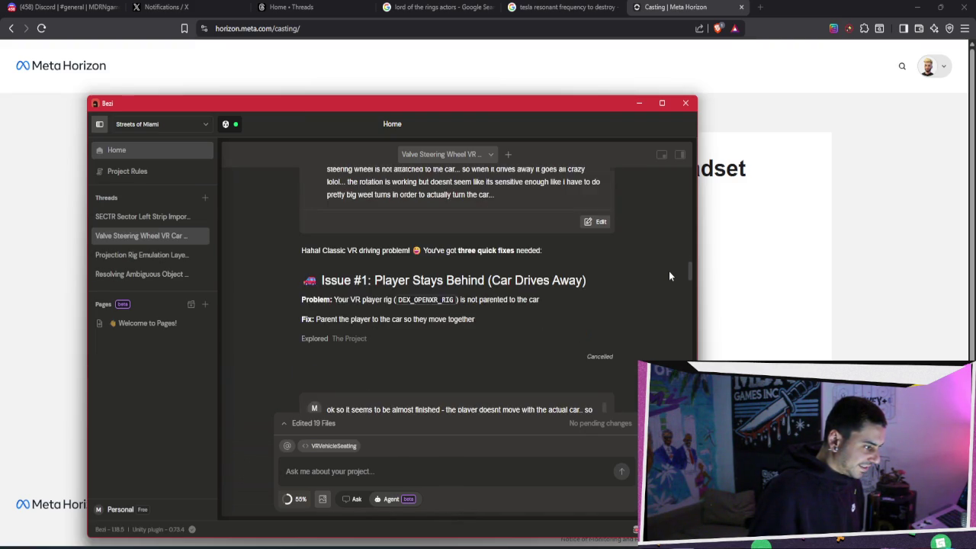
pyautogui.scroll(-5, 669, 276)
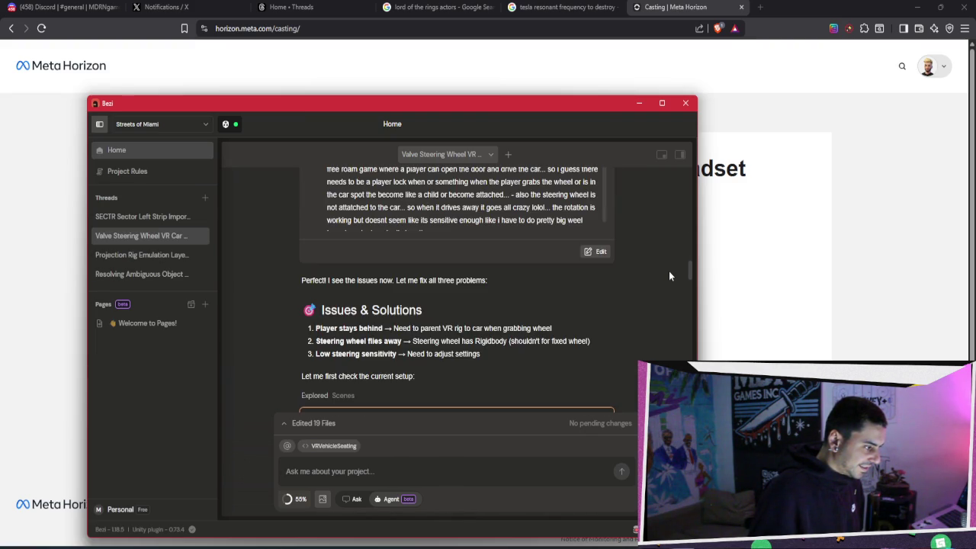
pyautogui.scroll(-2, 670, 276)
pyautogui.scroll(-3, 669, 276)
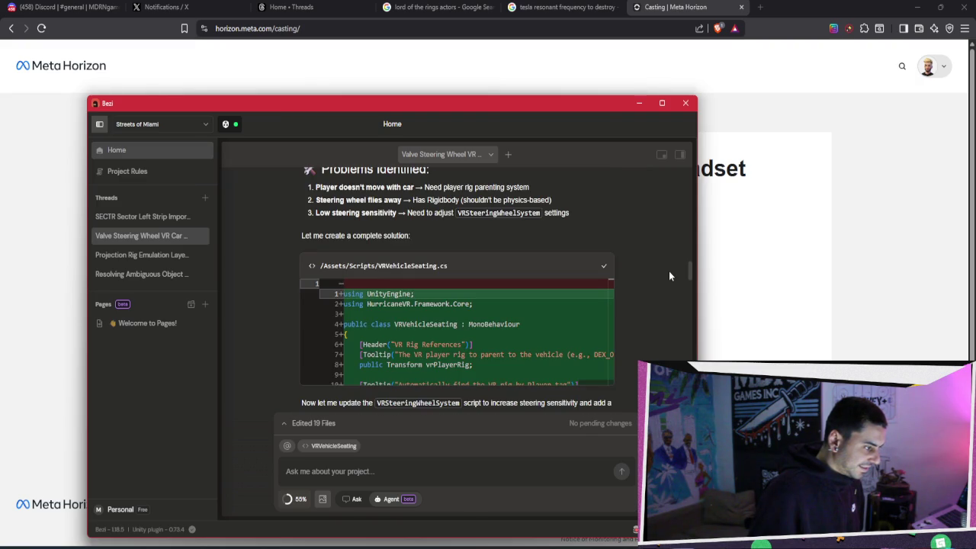
pyautogui.scroll(1, 669, 276)
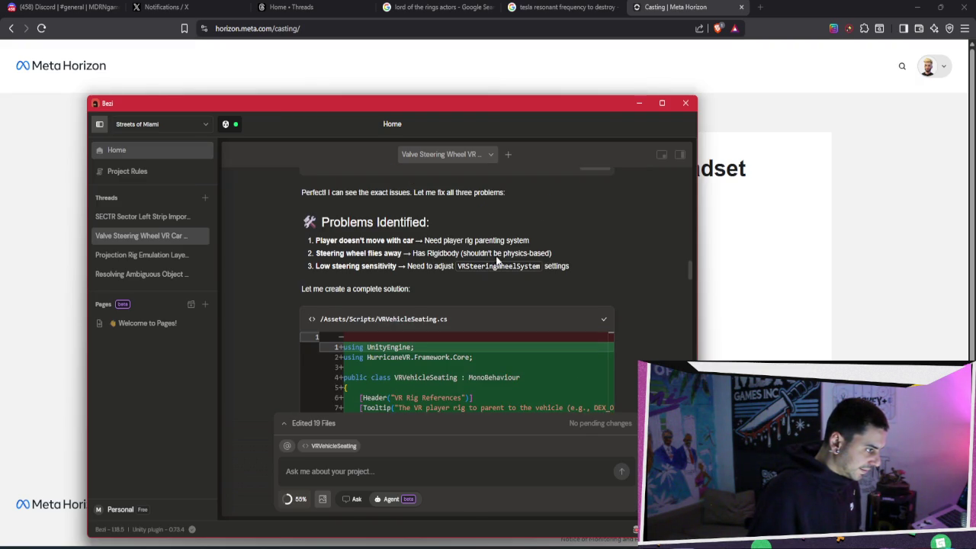
pyautogui.scroll(-2, 568, 266)
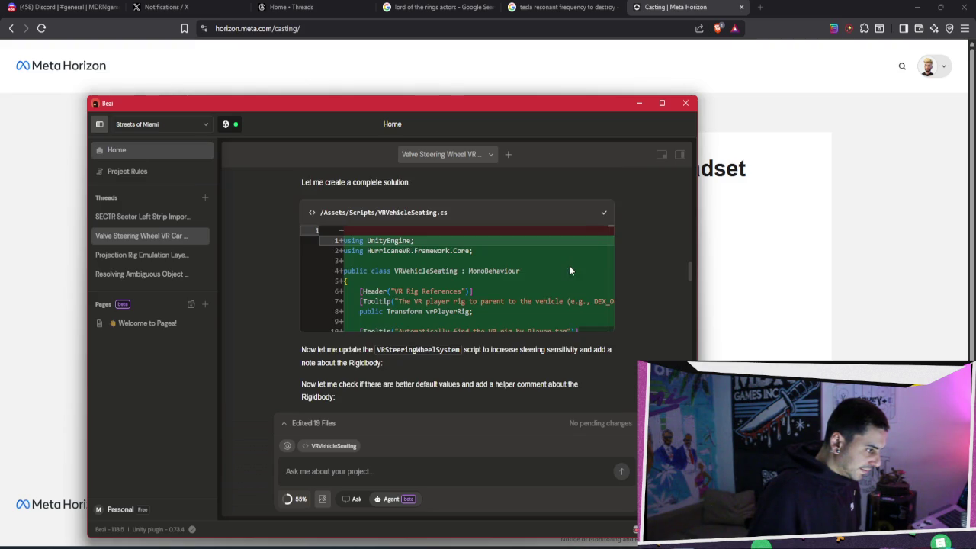
pyautogui.scroll(-1, 580, 291)
pyautogui.scroll(-15, 579, 290)
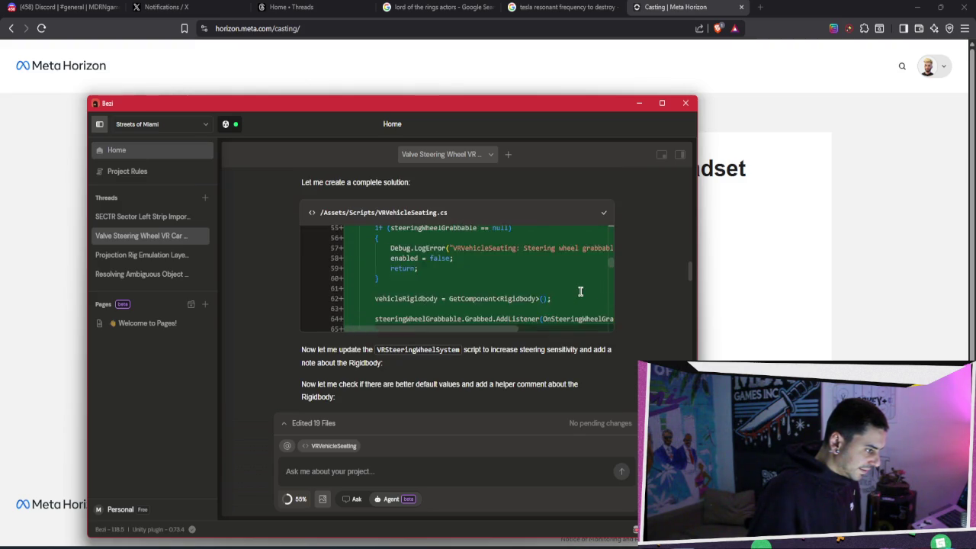
pyautogui.scroll(-5, 580, 292)
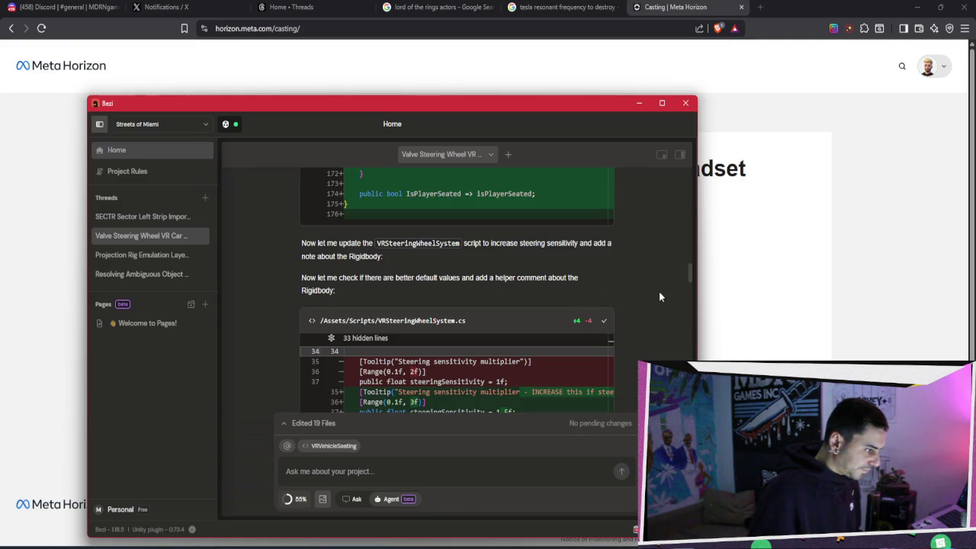
pyautogui.scroll(-1, 660, 296)
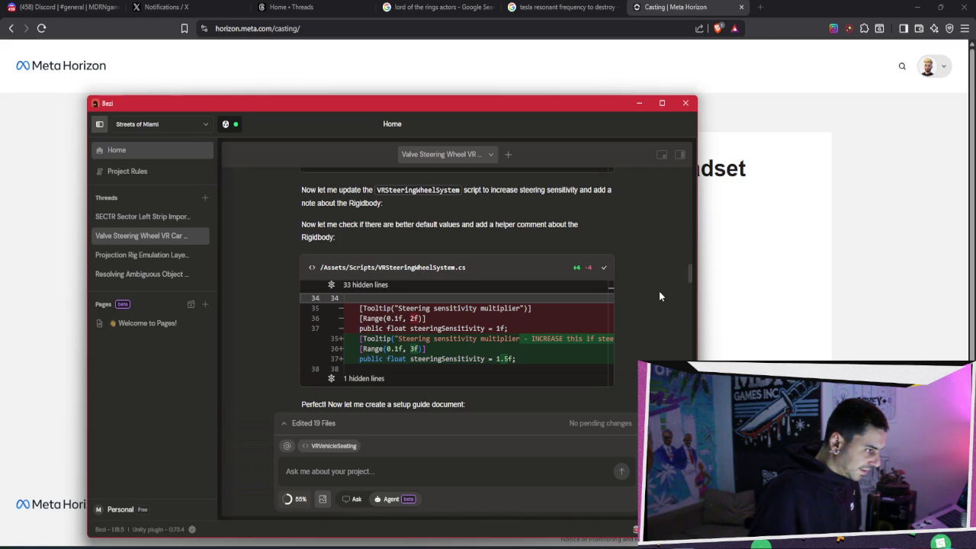
pyautogui.scroll(-4, 660, 295)
pyautogui.scroll(-6, 660, 296)
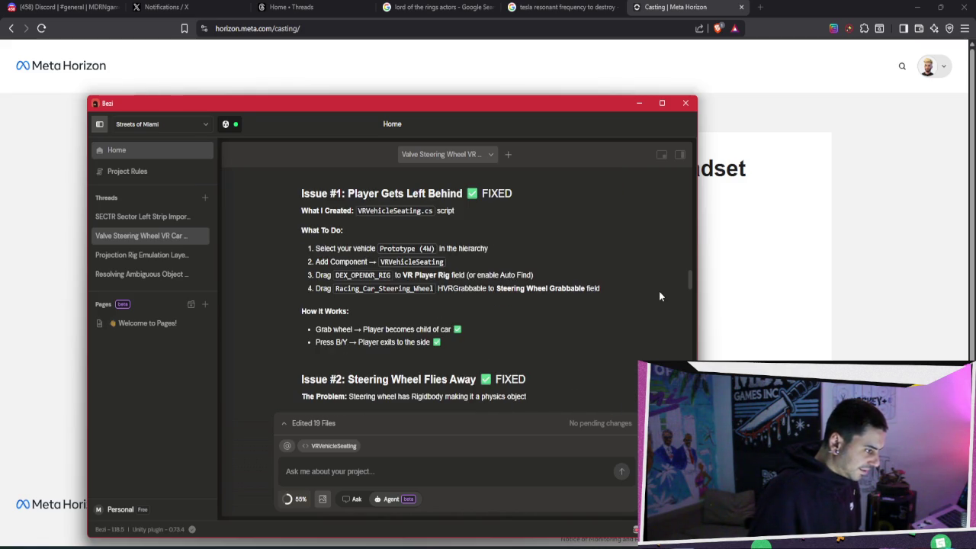
pyautogui.scroll(-10, 660, 296)
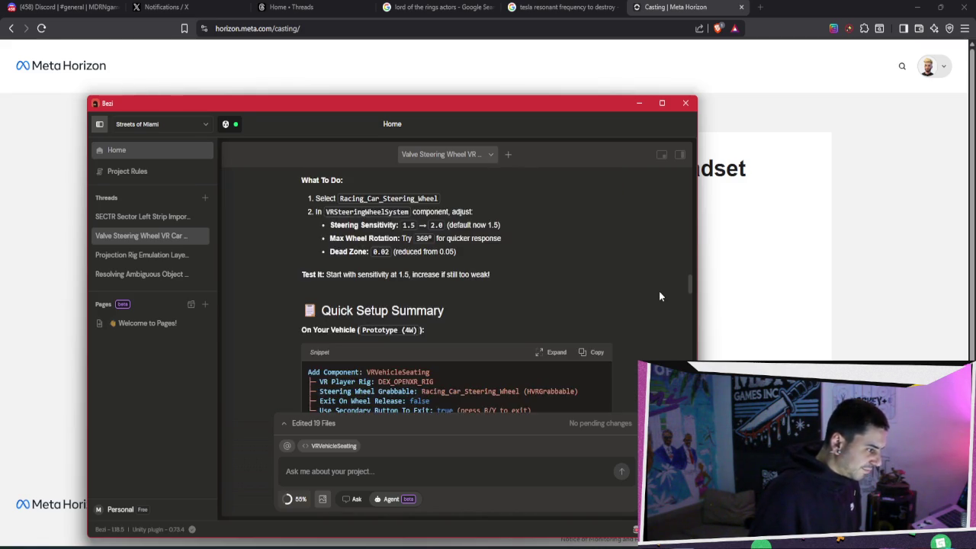
pyautogui.scroll(-5, 659, 291)
pyautogui.scroll(-5, 659, 290)
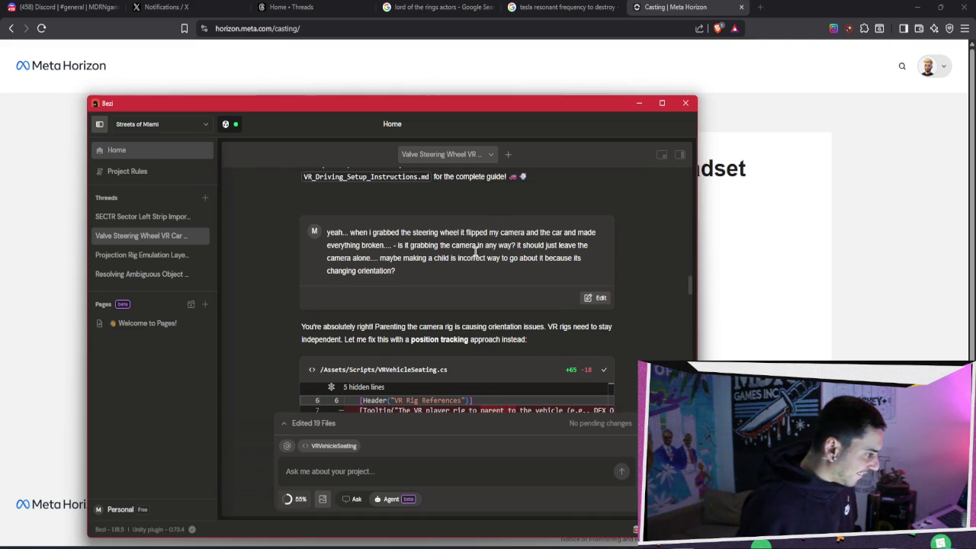
pyautogui.scroll(-3, 477, 257)
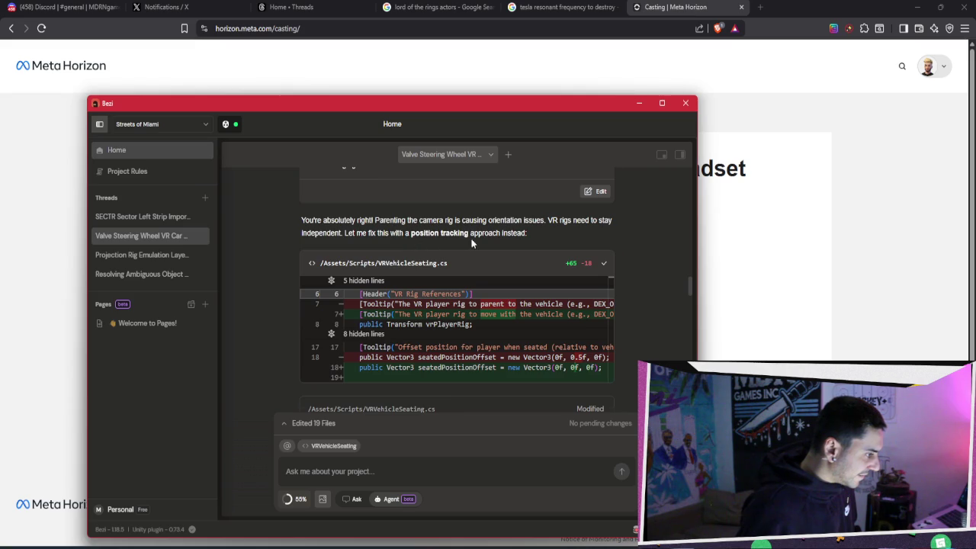
pyautogui.scroll(-5, 471, 242)
pyautogui.scroll(-5, 471, 242)
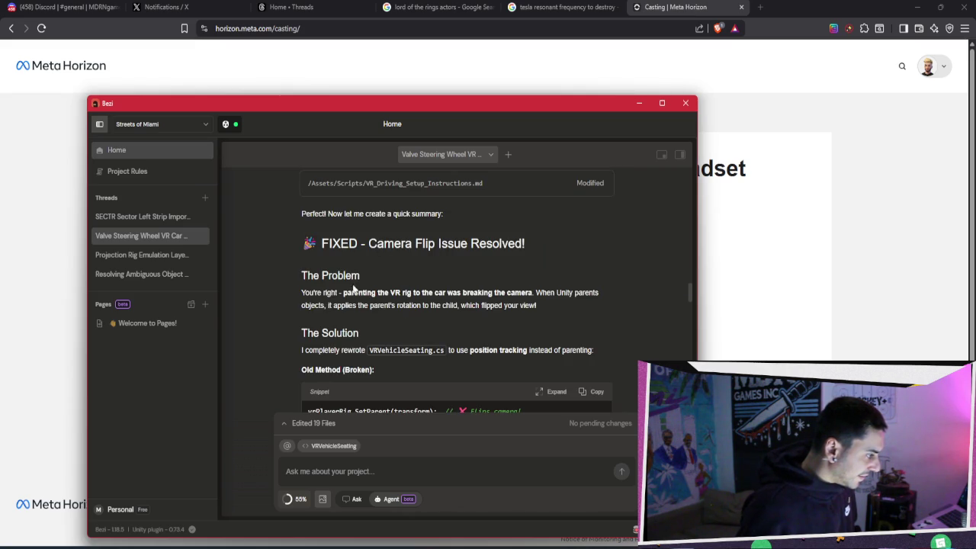
pyautogui.scroll(-1, 354, 297)
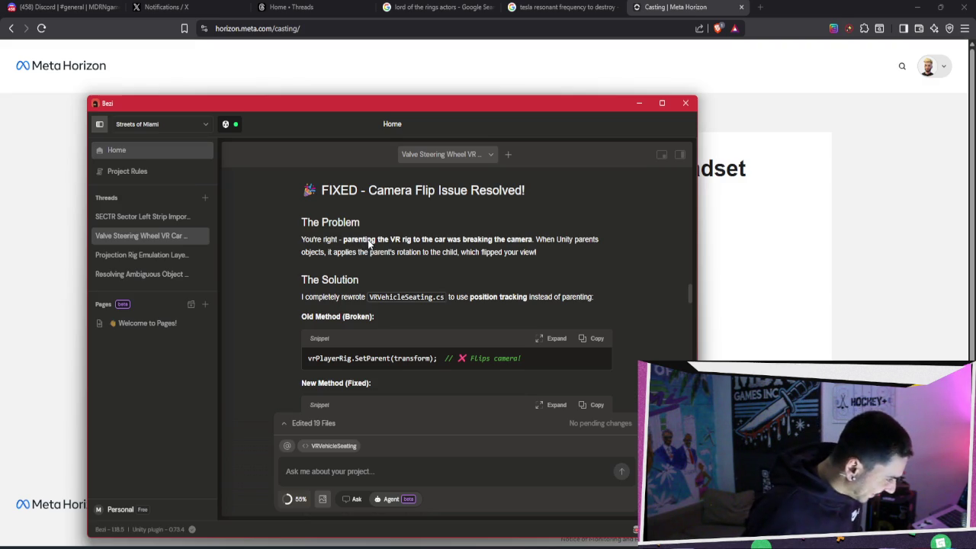
pyautogui.scroll(-1, 369, 242)
pyautogui.scroll(1, 369, 243)
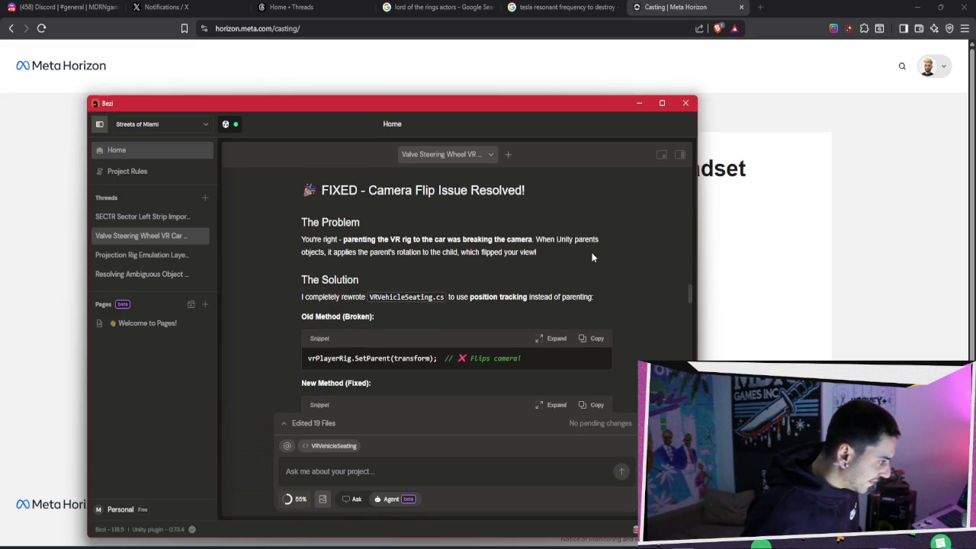
pyautogui.scroll(-8, 591, 258)
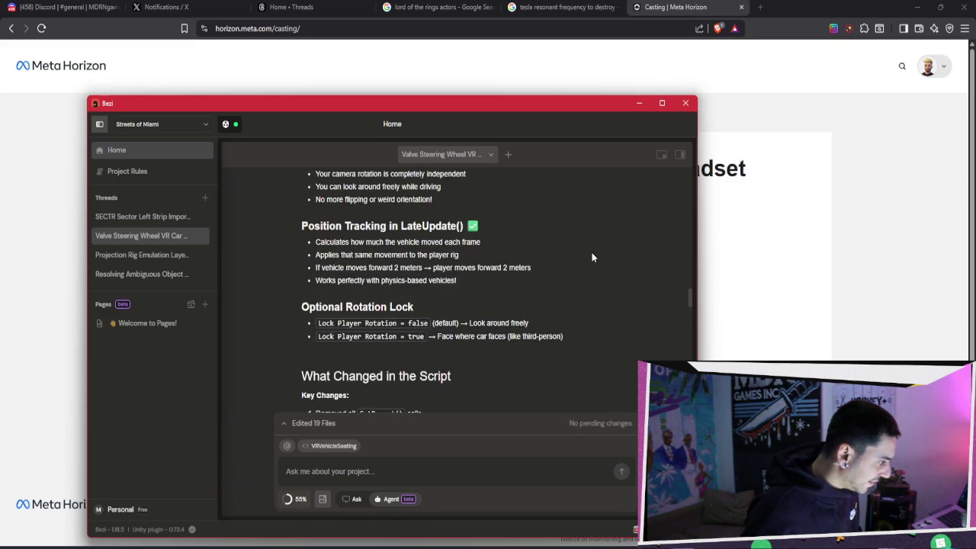
pyautogui.scroll(-10, 592, 258)
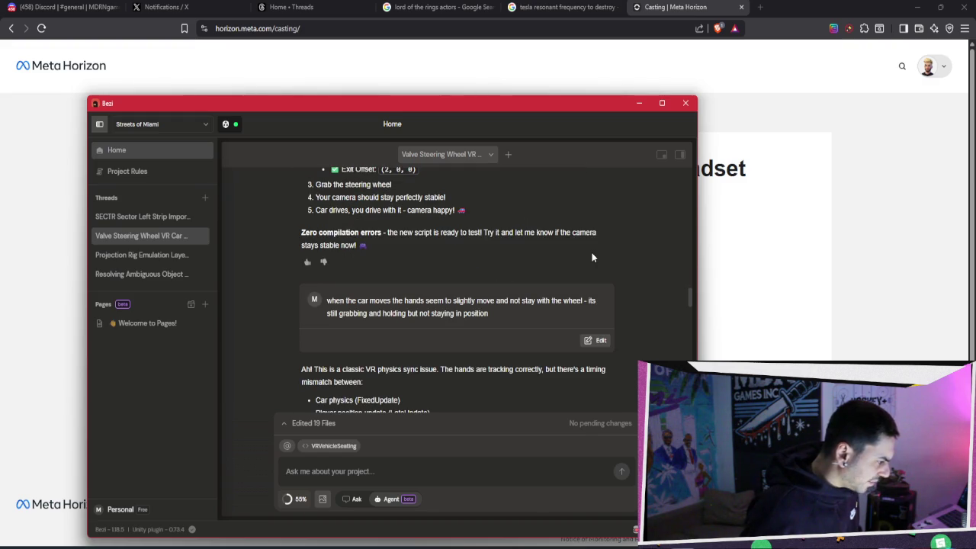
pyautogui.scroll(-1, 591, 256)
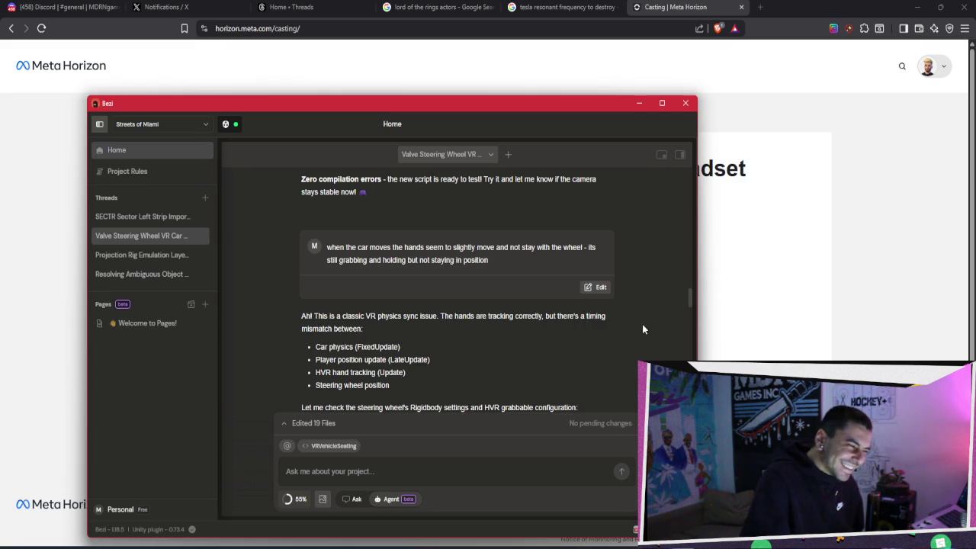
pyautogui.scroll(-4, 643, 327)
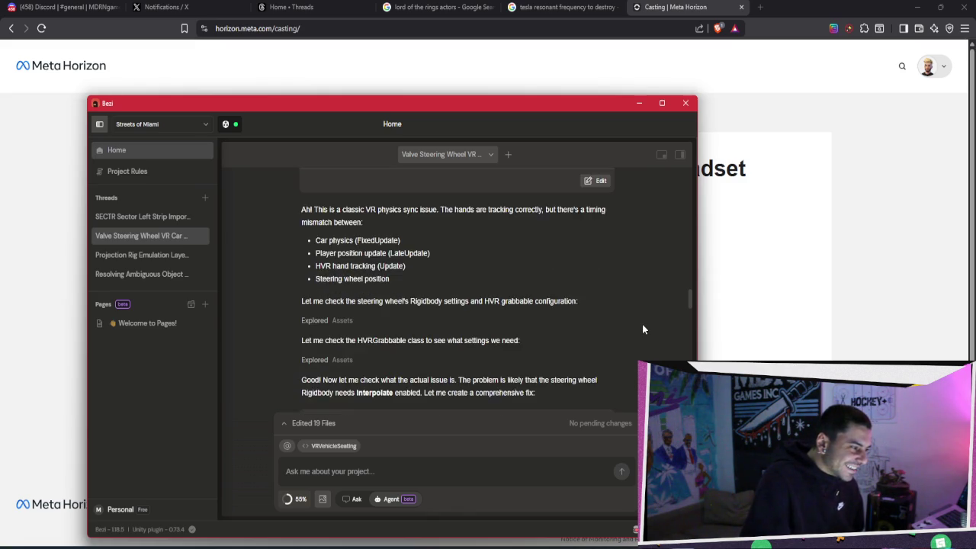
pyautogui.scroll(-2, 643, 329)
pyautogui.scroll(-2, 642, 329)
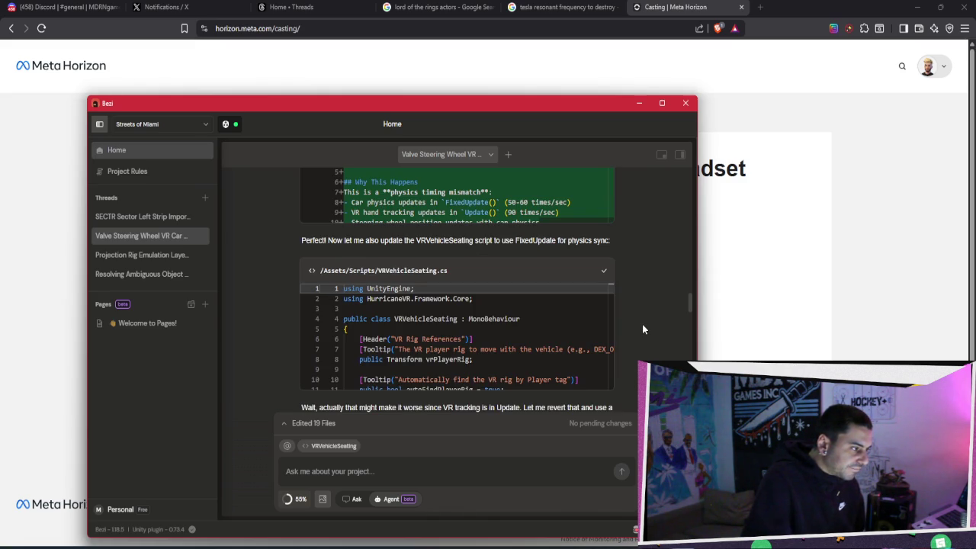
pyautogui.scroll(-5, 642, 328)
pyautogui.scroll(-10, 666, 297)
pyautogui.scroll(-10, 666, 297)
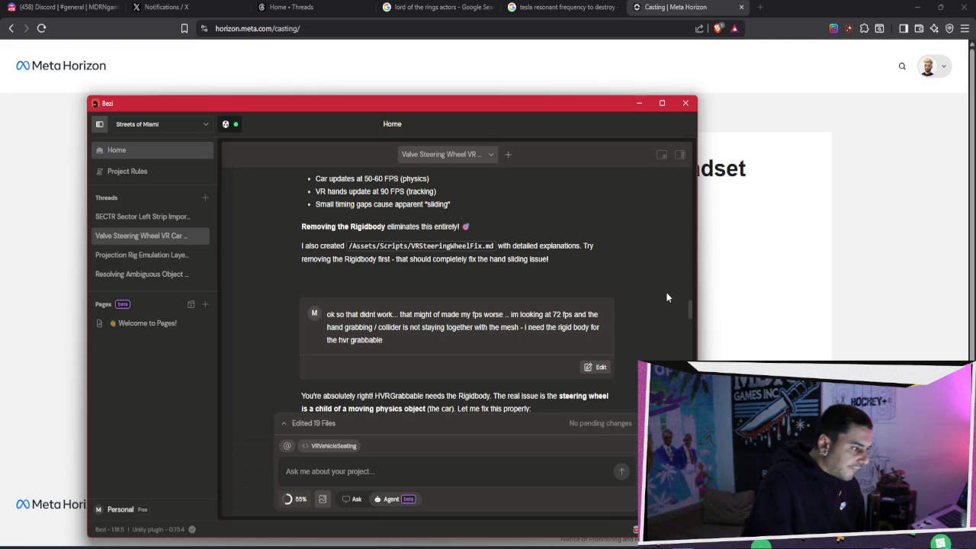
pyautogui.scroll(-4, 667, 298)
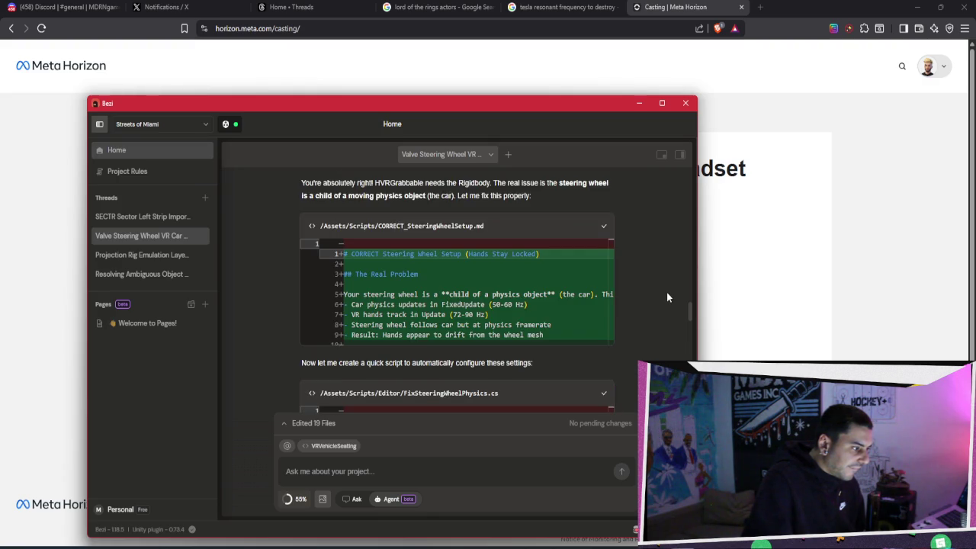
pyautogui.scroll(-2, 668, 298)
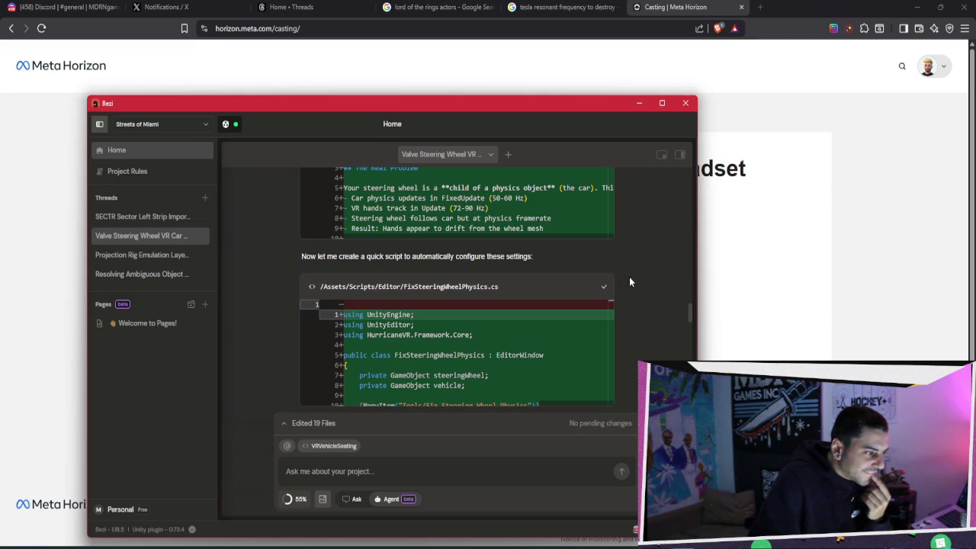
pyautogui.scroll(-10, 629, 282)
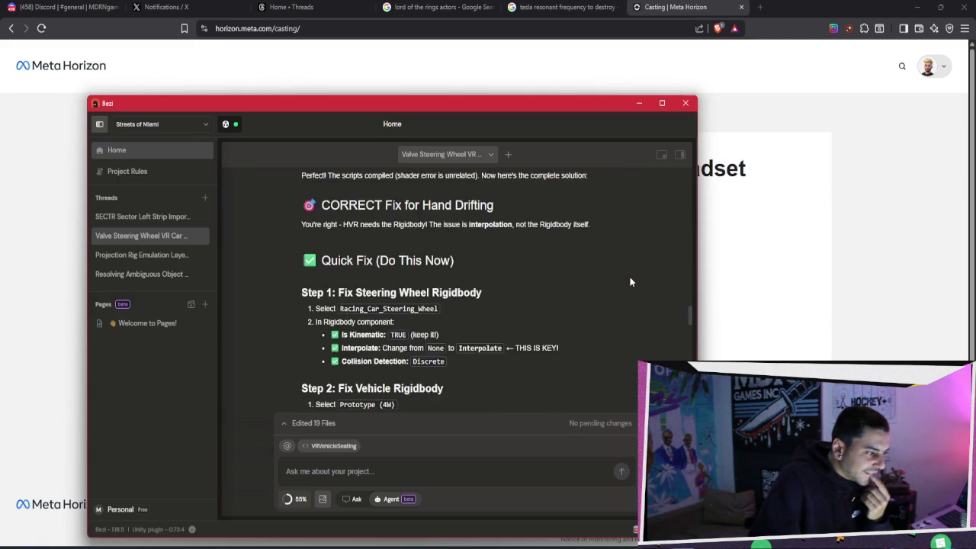
pyautogui.scroll(-10, 629, 282)
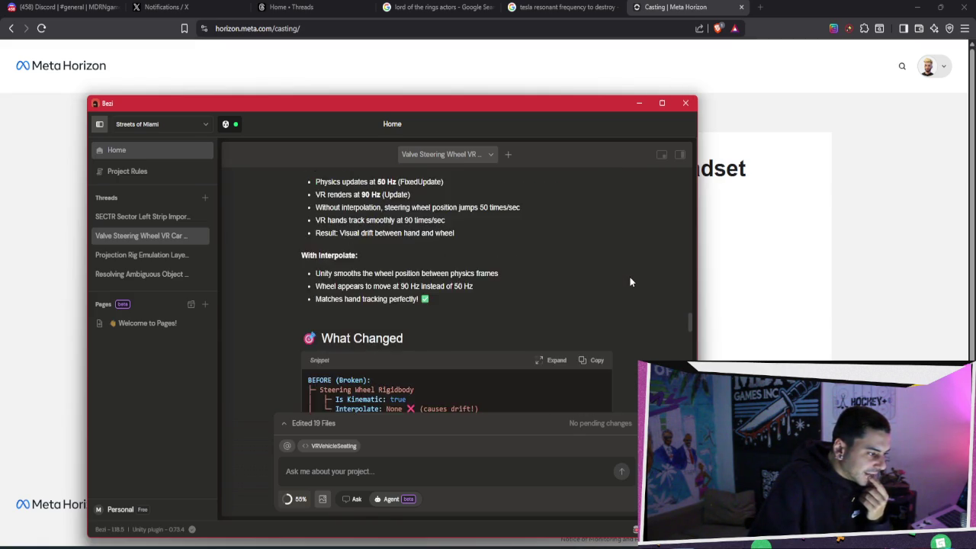
pyautogui.scroll(-5, 630, 282)
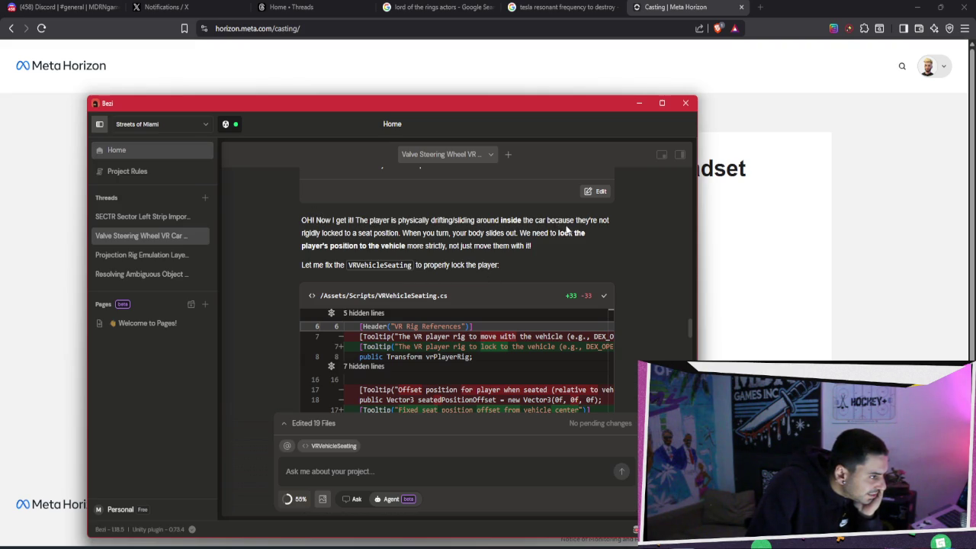
pyautogui.scroll(-5, 468, 244)
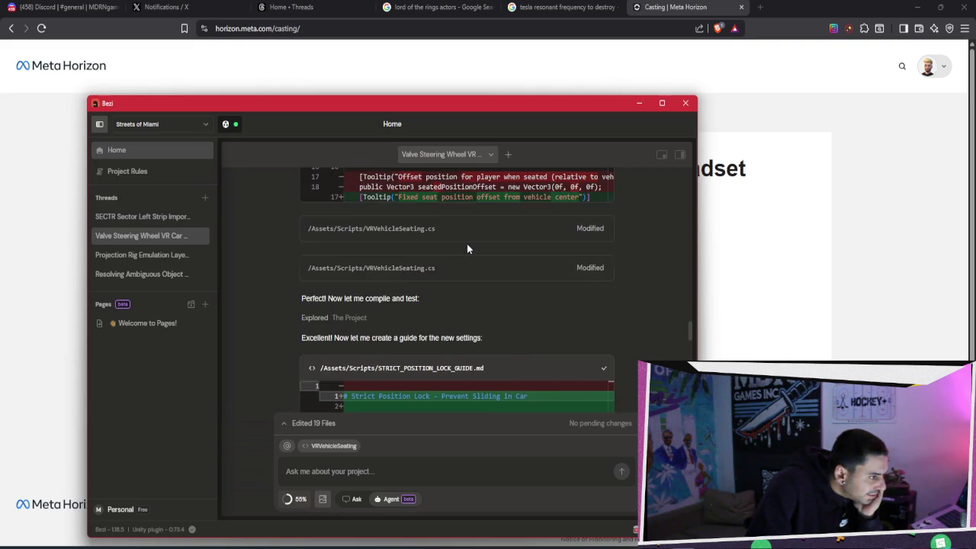
pyautogui.scroll(-10, 474, 243)
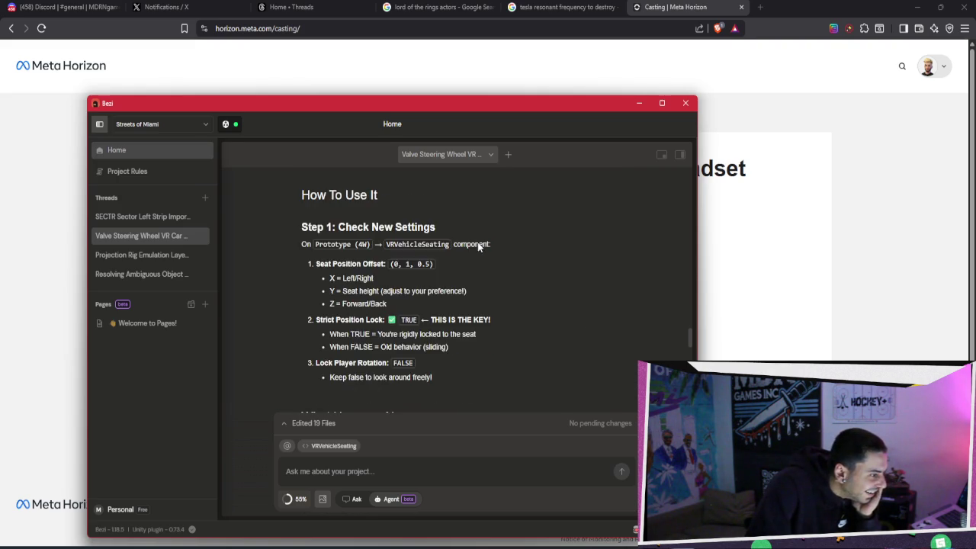
pyautogui.scroll(-10, 481, 244)
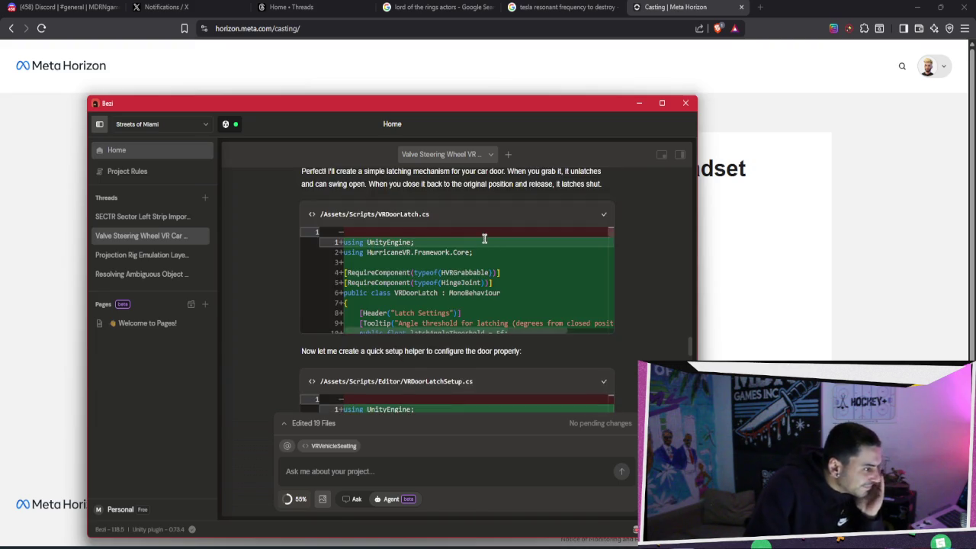
# Scroll down to the camera-in-the-wall complaint and Bezi's strictPositionLock diagnosis
pyautogui.scroll(-1, 485, 240)
pyautogui.scroll(1, 494, 236)
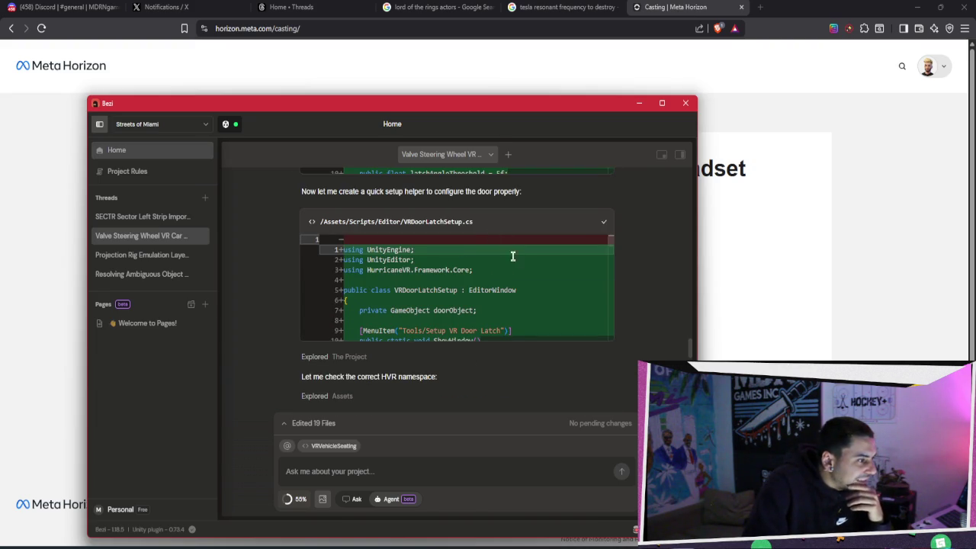
pyautogui.scroll(-2, 602, 306)
pyautogui.scroll(-5, 608, 309)
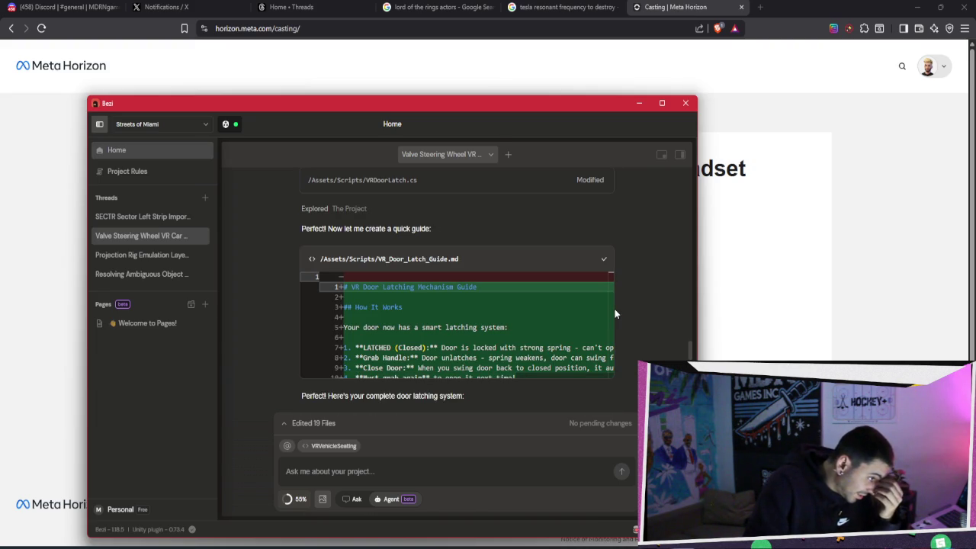
pyautogui.scroll(-2, 614, 309)
pyautogui.scroll(-8, 620, 314)
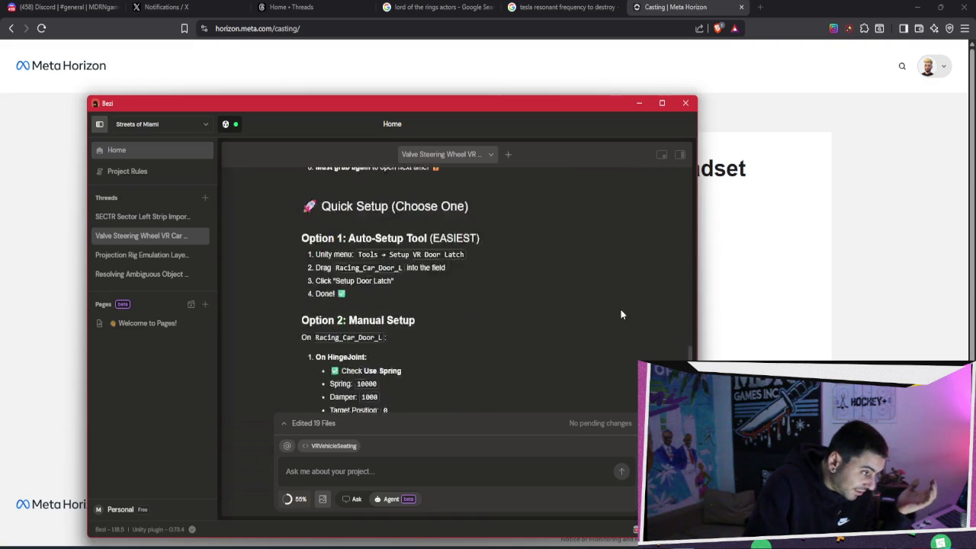
pyautogui.scroll(-6, 622, 314)
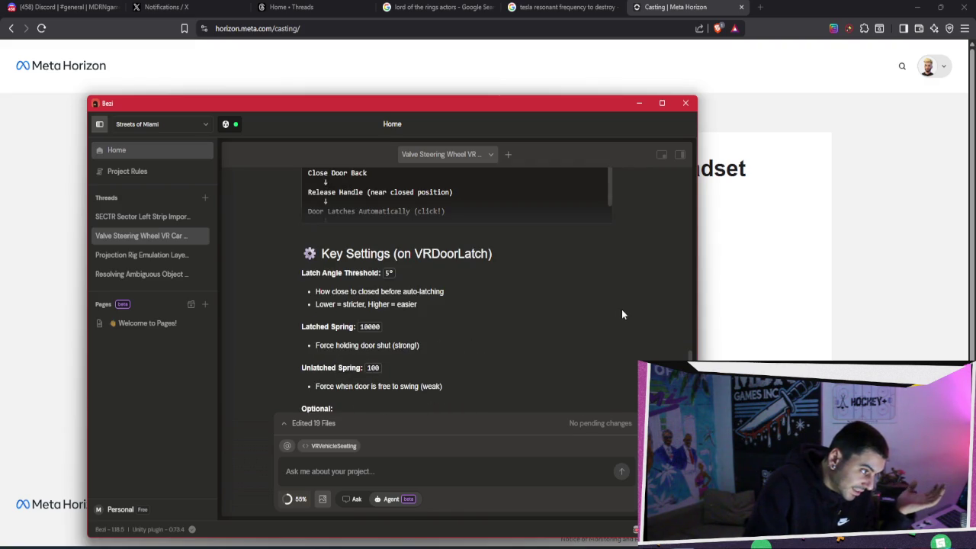
pyautogui.scroll(-3, 623, 314)
pyautogui.scroll(-7, 623, 315)
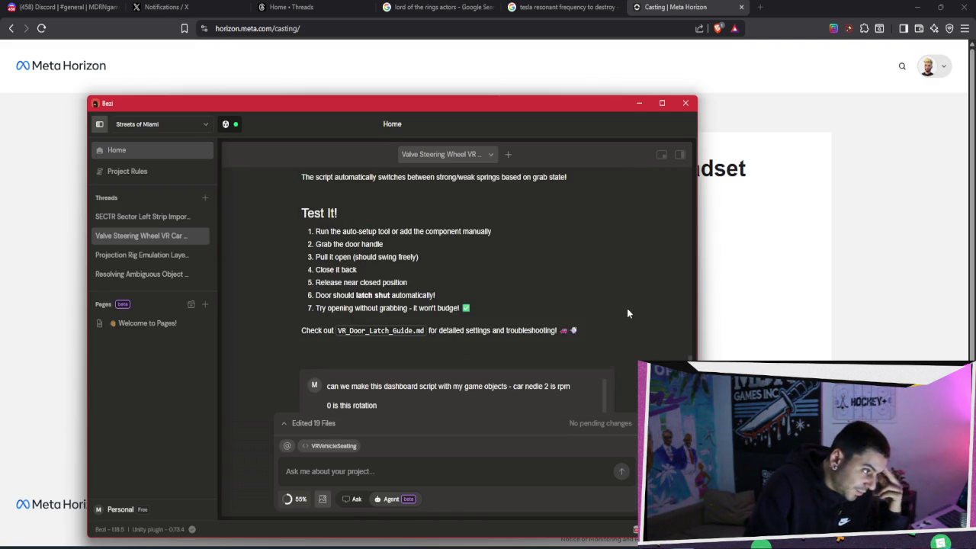
pyautogui.scroll(-2, 626, 314)
pyautogui.scroll(-2, 626, 314)
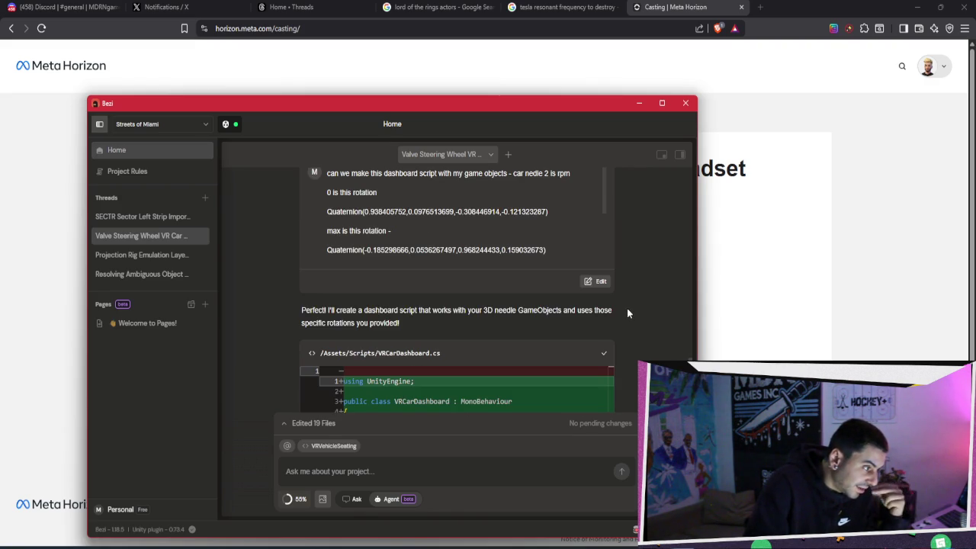
pyautogui.scroll(-10, 627, 308)
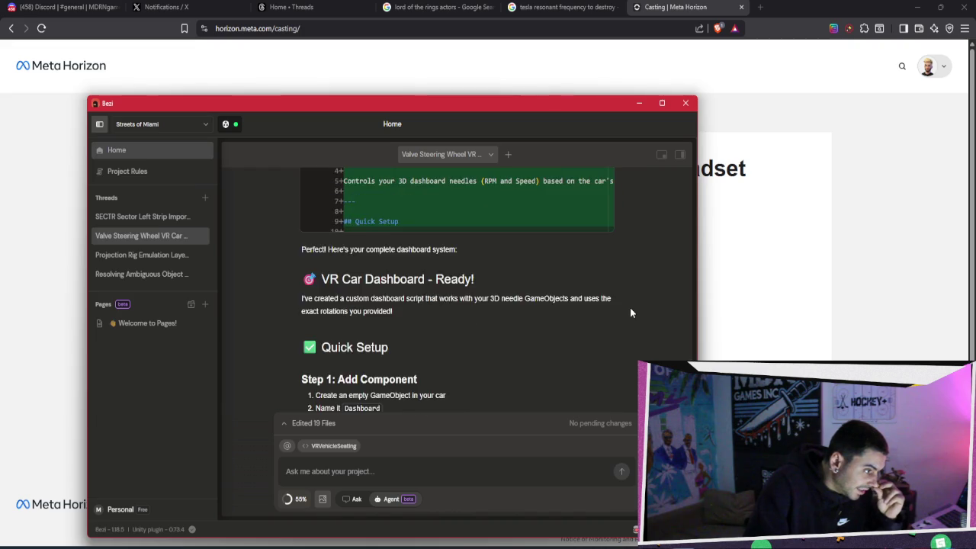
pyautogui.scroll(-10, 630, 313)
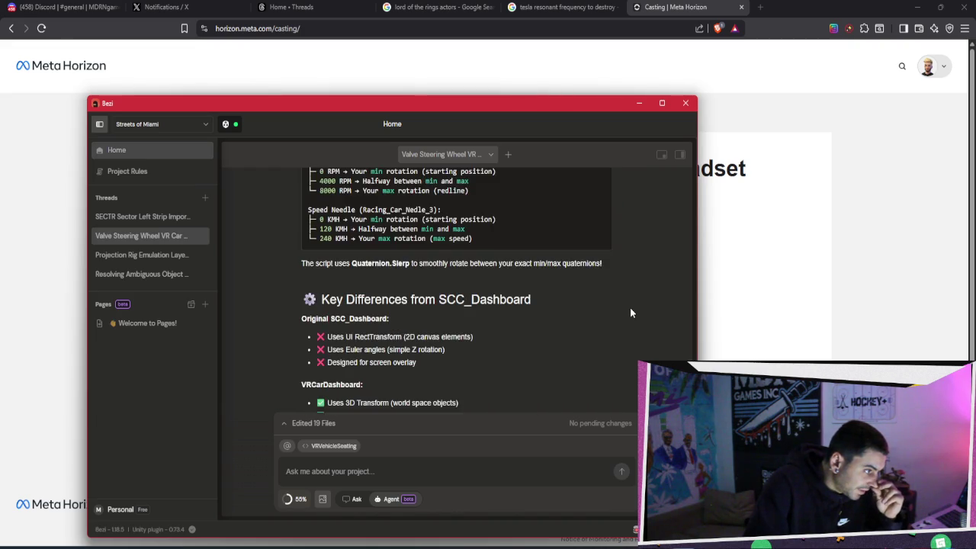
pyautogui.scroll(-10, 630, 312)
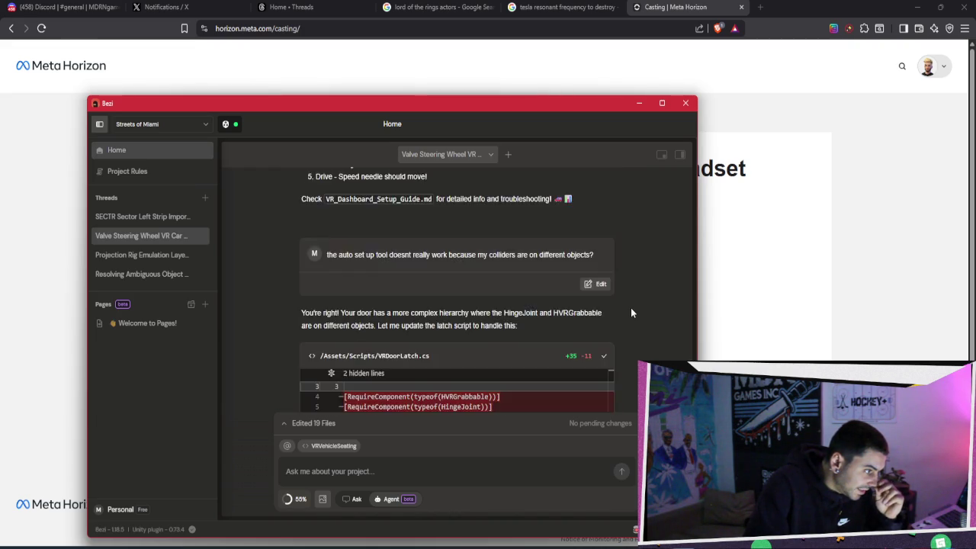
pyautogui.scroll(-10, 631, 312)
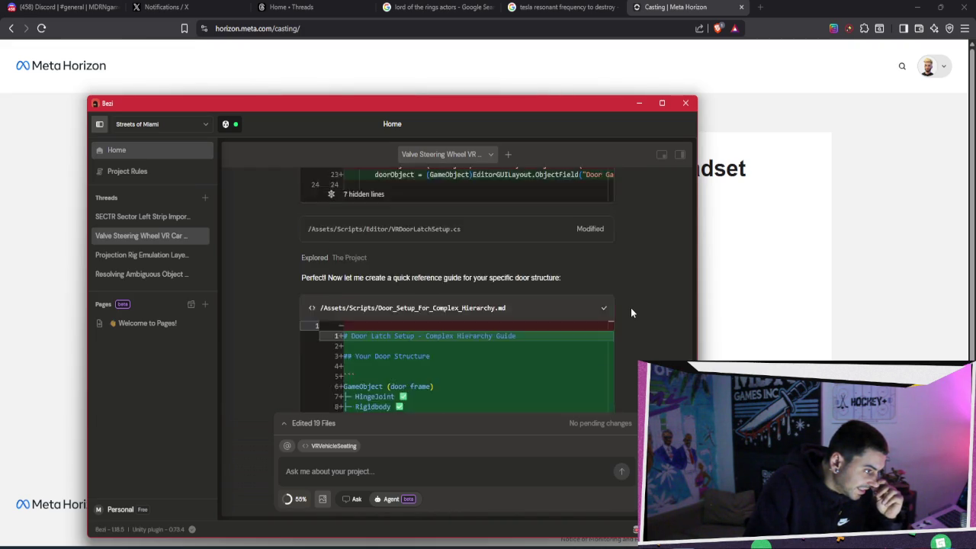
pyautogui.scroll(-5, 631, 313)
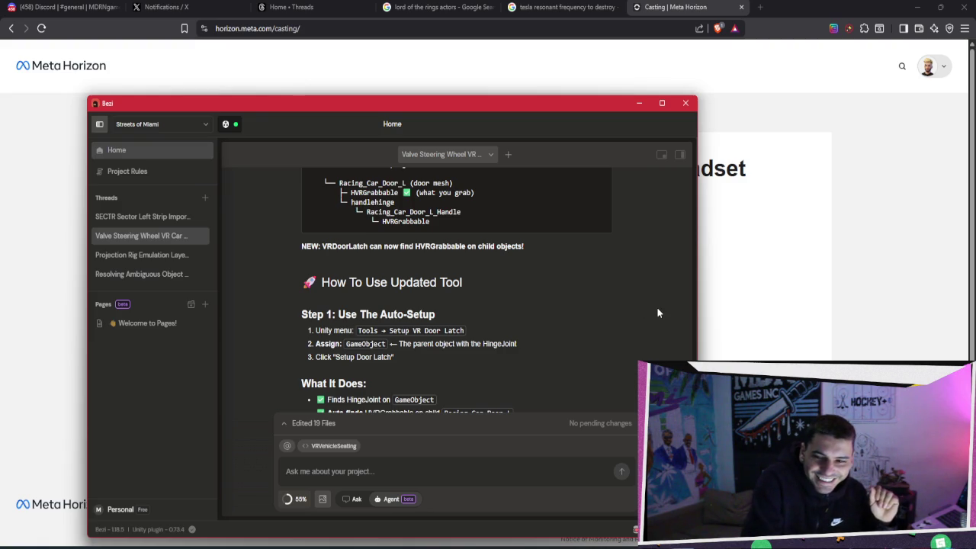
pyautogui.scroll(-15, 658, 312)
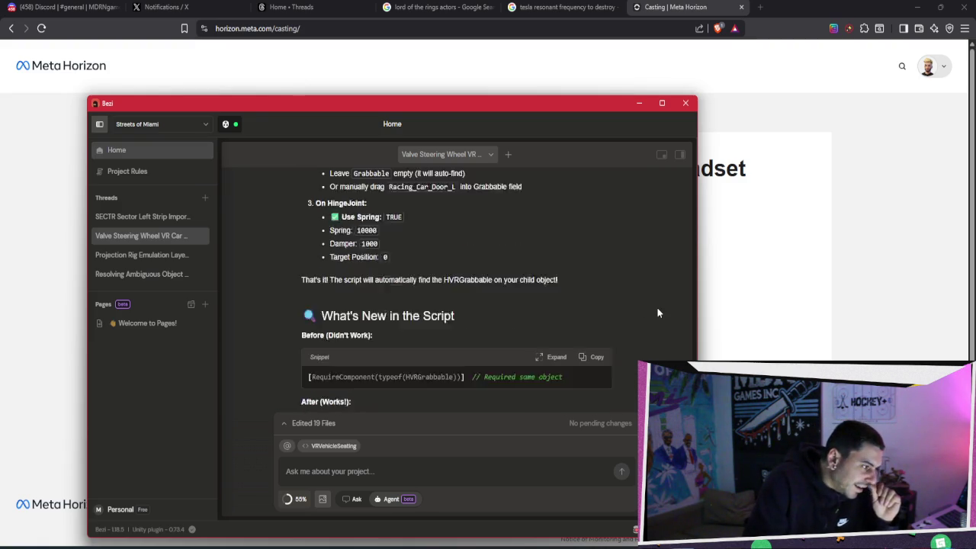
pyautogui.scroll(-20, 657, 306)
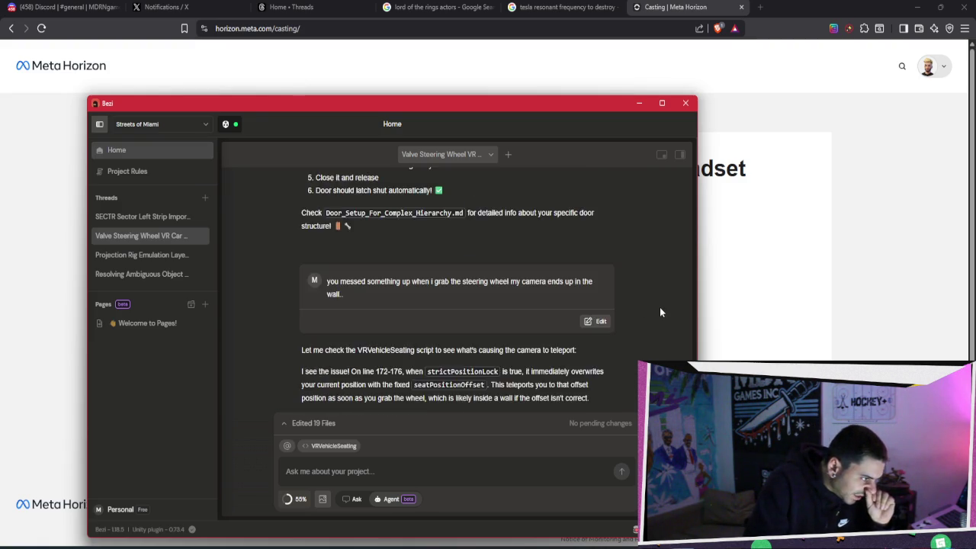
# Scroll back up past the door latch guides to the VRDoorLatchSetup.cs code block
pyautogui.scroll(3, 661, 311)
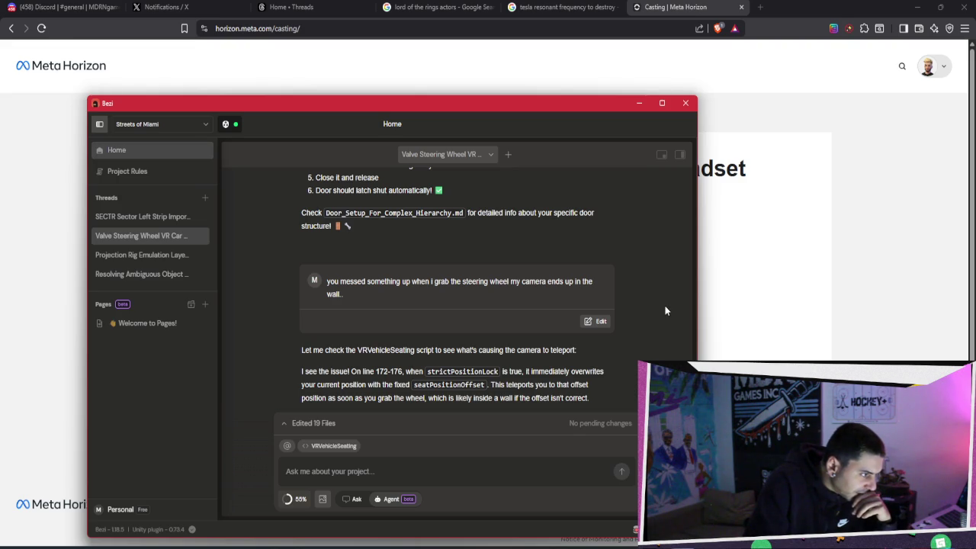
pyautogui.scroll(20, 664, 309)
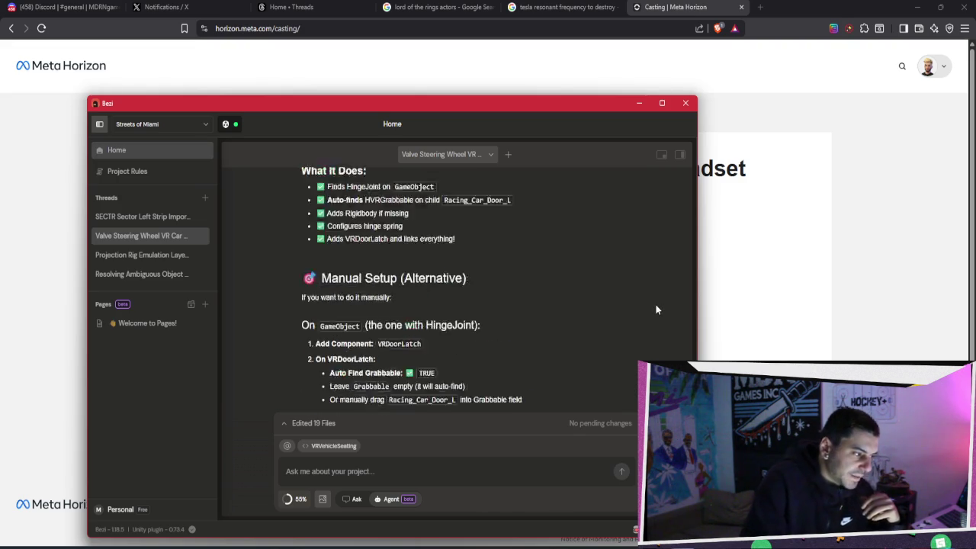
pyautogui.scroll(20, 621, 296)
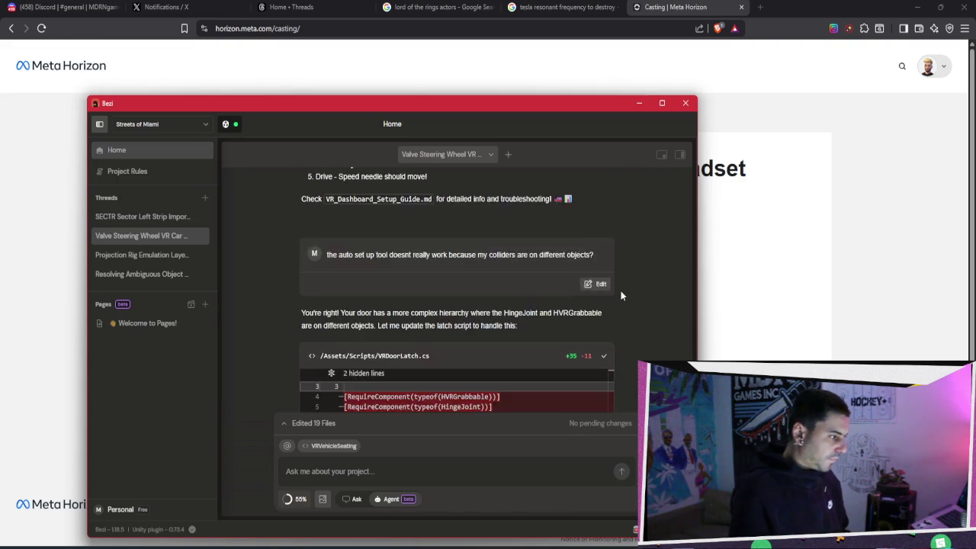
pyautogui.scroll(20, 621, 295)
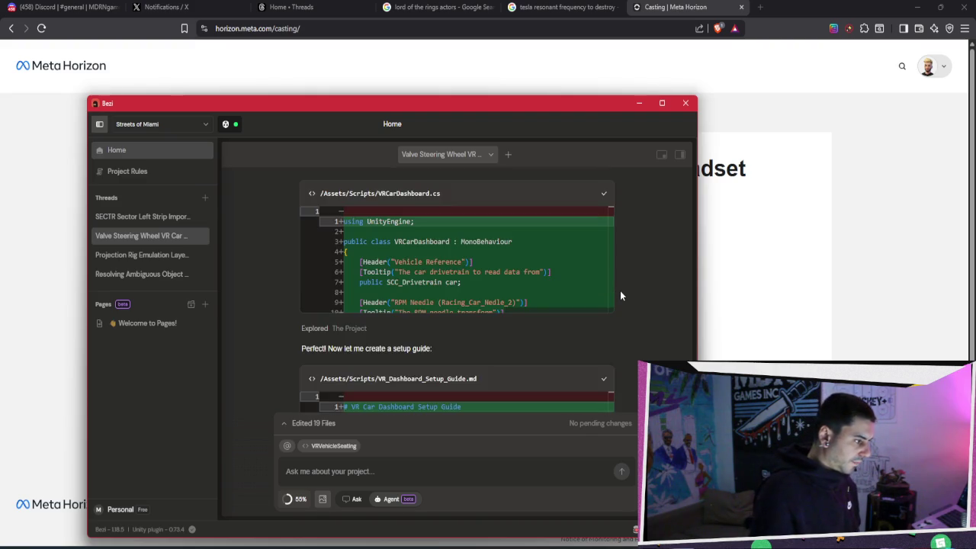
pyautogui.scroll(20, 620, 290)
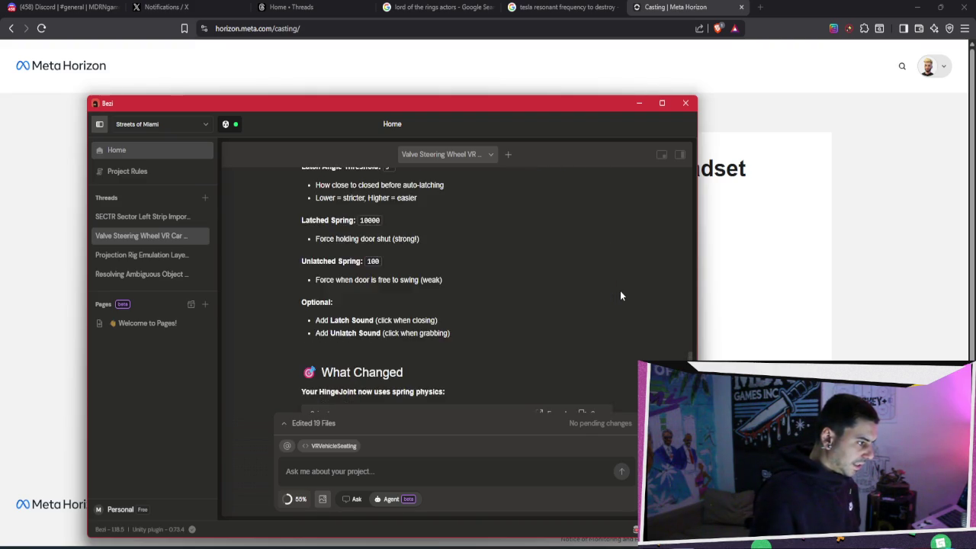
pyautogui.scroll(20, 620, 290)
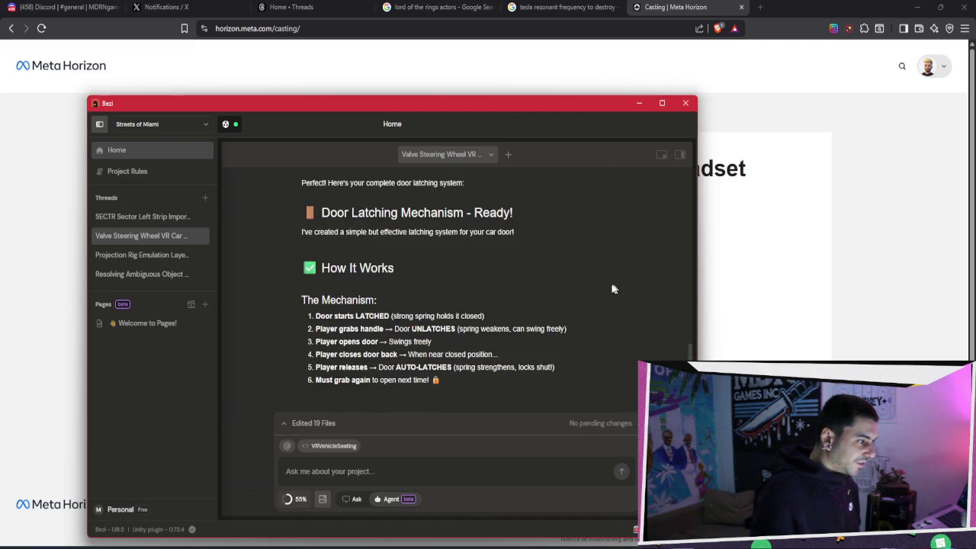
pyautogui.scroll(20, 602, 279)
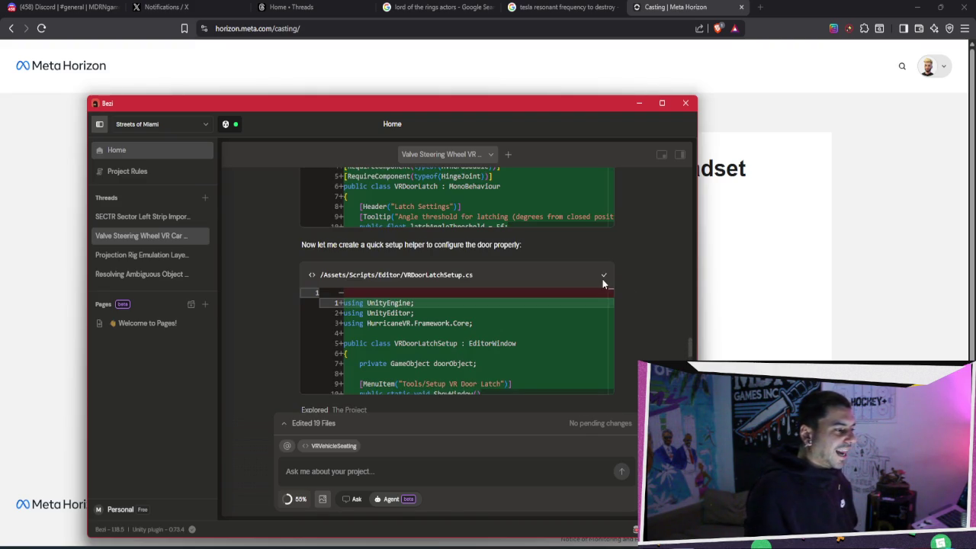
# Select all the VRDoorLatchSetup.cs setup helper code
pyautogui.click(563, 319)
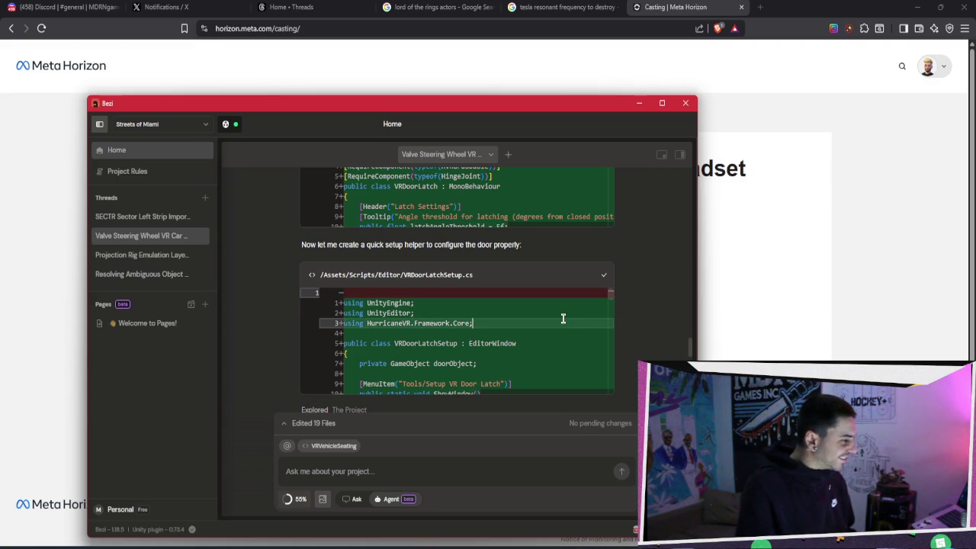
pyautogui.hotkey('ctrl', 'a')
pyautogui.scroll(-3, 645, 323)
pyautogui.scroll(-2, 529, 260)
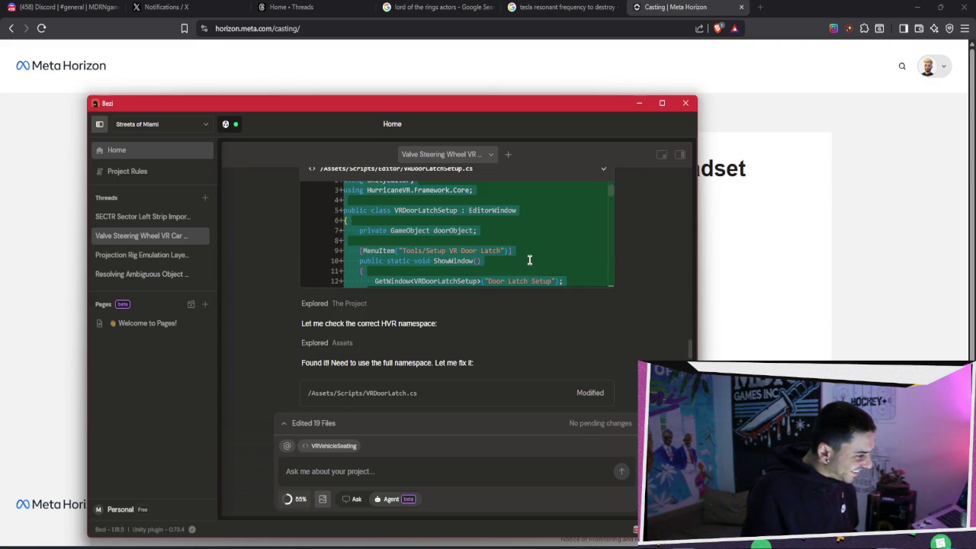
pyautogui.scroll(5, 625, 285)
pyautogui.scroll(10, 652, 277)
pyautogui.scroll(3, 644, 263)
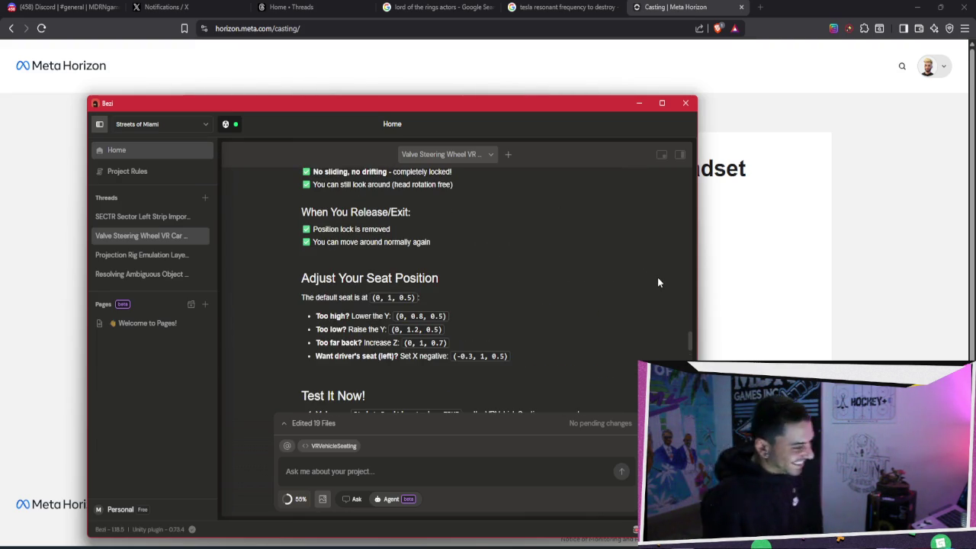
pyautogui.scroll(-2, 544, 257)
pyautogui.scroll(-4, 549, 259)
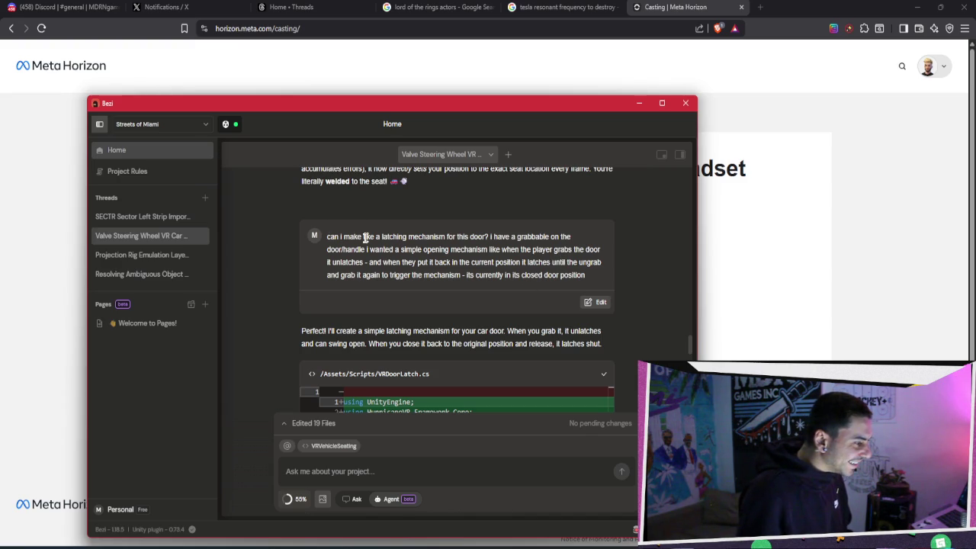
# Scroll up to the VRVehicleSeating.cs (+33 −33) diff and select all its code
pyautogui.scroll(2, 503, 259)
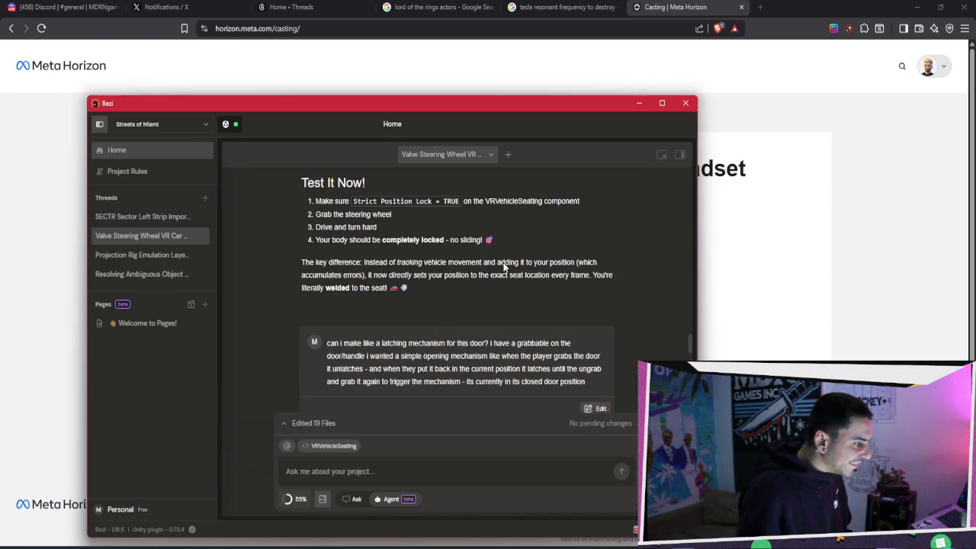
pyautogui.scroll(-5, 502, 261)
pyautogui.scroll(8, 501, 262)
pyautogui.scroll(-2, 503, 260)
pyautogui.scroll(1, 503, 260)
pyautogui.scroll(1, 502, 253)
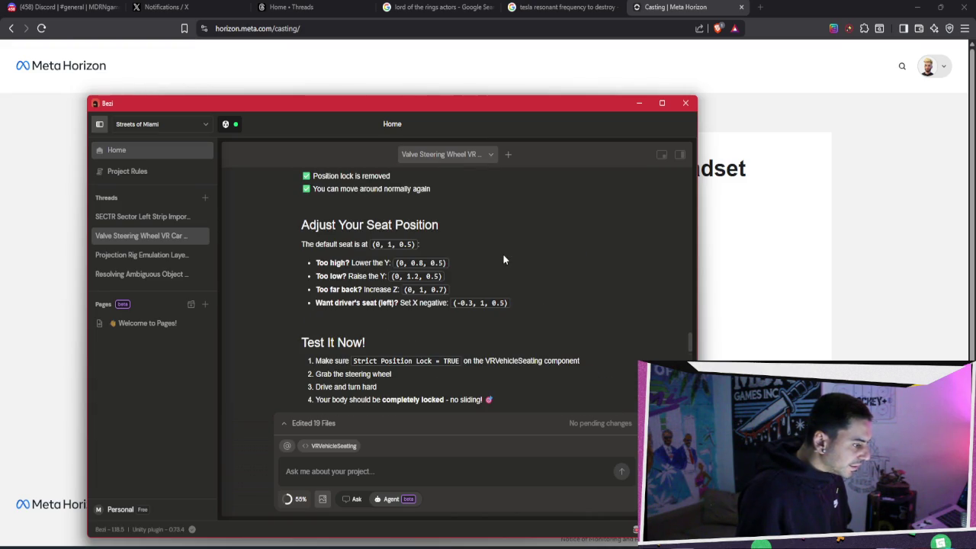
pyautogui.scroll(5, 506, 254)
pyautogui.scroll(10, 511, 256)
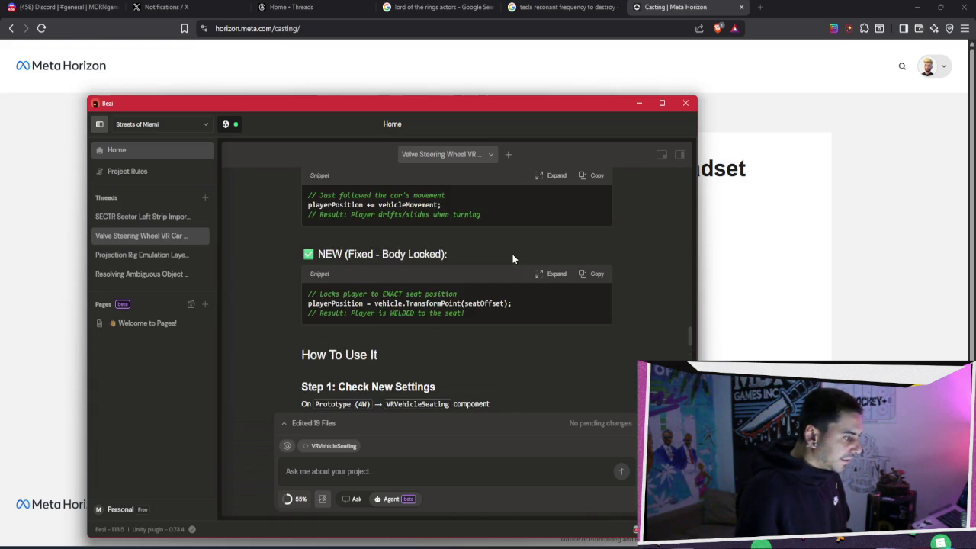
pyautogui.scroll(5, 655, 269)
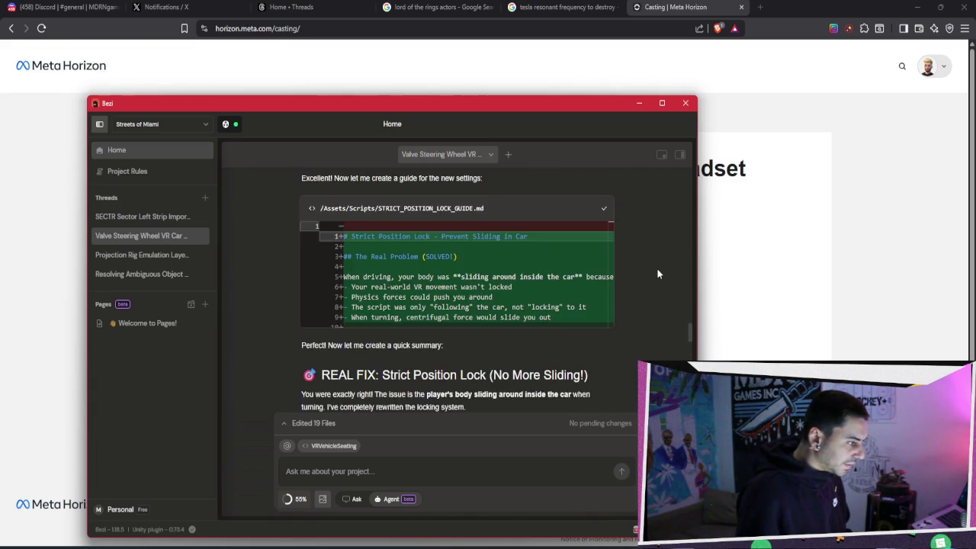
pyautogui.click(593, 293)
pyautogui.hotkey('ctrl', 'a')
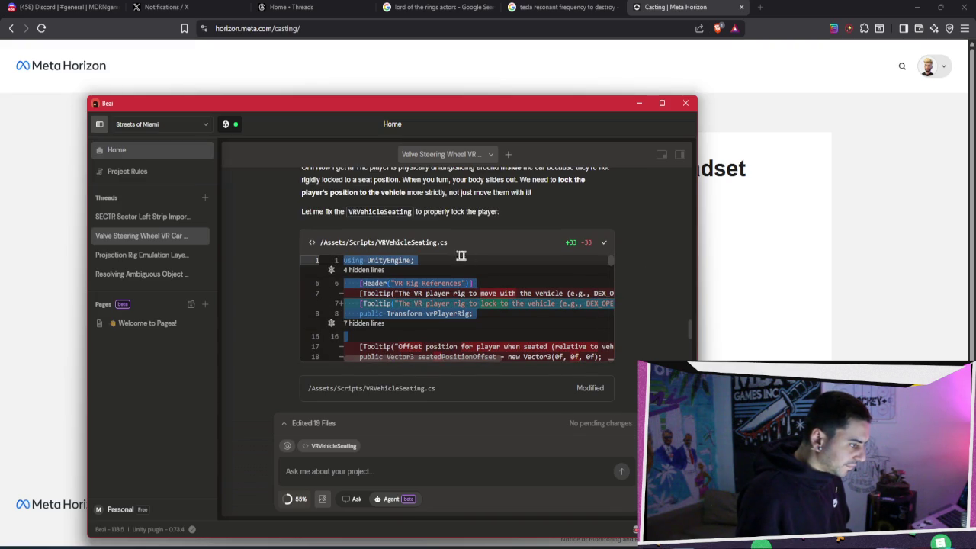
# Open the full VRVehicleSeating.cs diff beside the chat and select its code
pyautogui.click(374, 242)
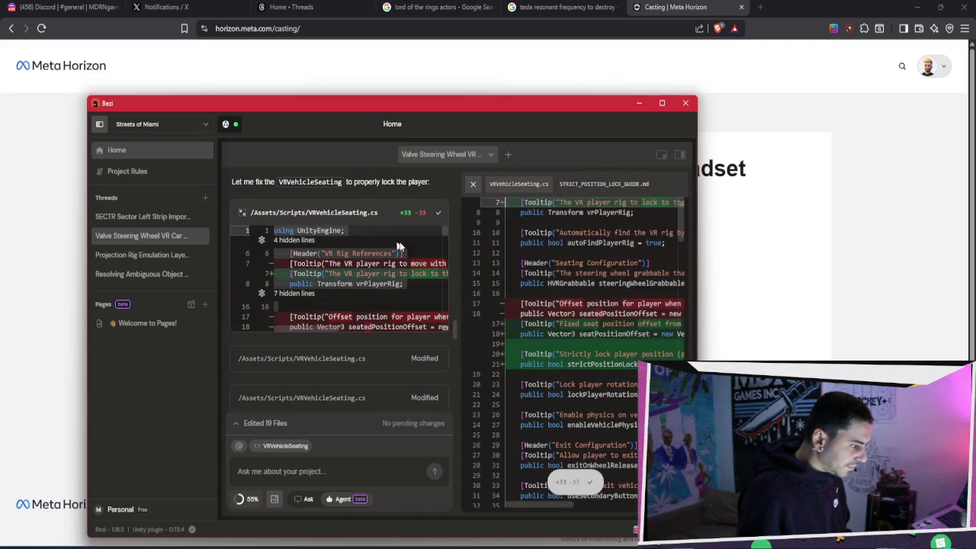
pyautogui.click(591, 276)
pyautogui.hotkey('ctrl', 'a')
pyautogui.scroll(-3, 604, 265)
pyautogui.scroll(-20, 604, 265)
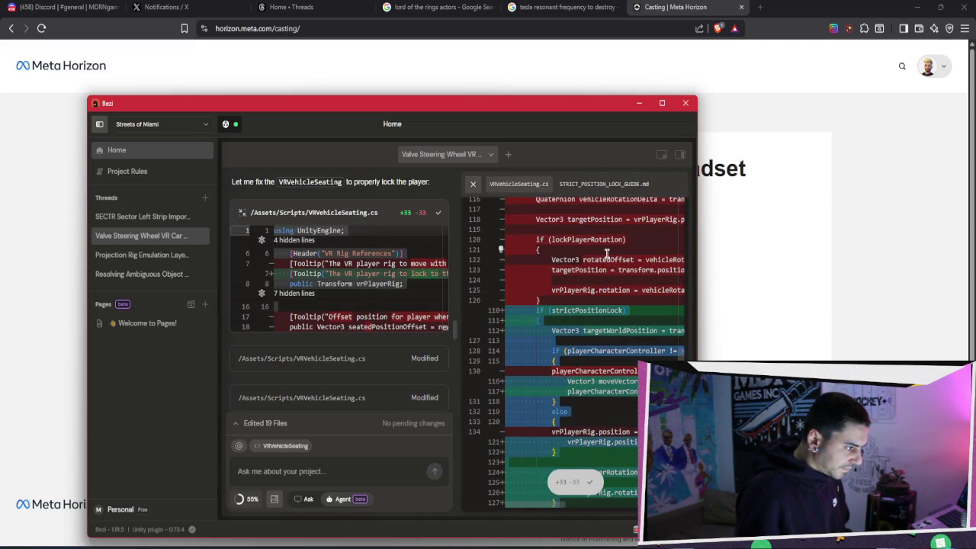
pyautogui.scroll(1, 606, 259)
# Copy the seating fix's added lines, reread the 'Oh! Now I get it!' explanation, and return to Unity
pyautogui.click(605, 250)
pyautogui.rightClick(596, 233)
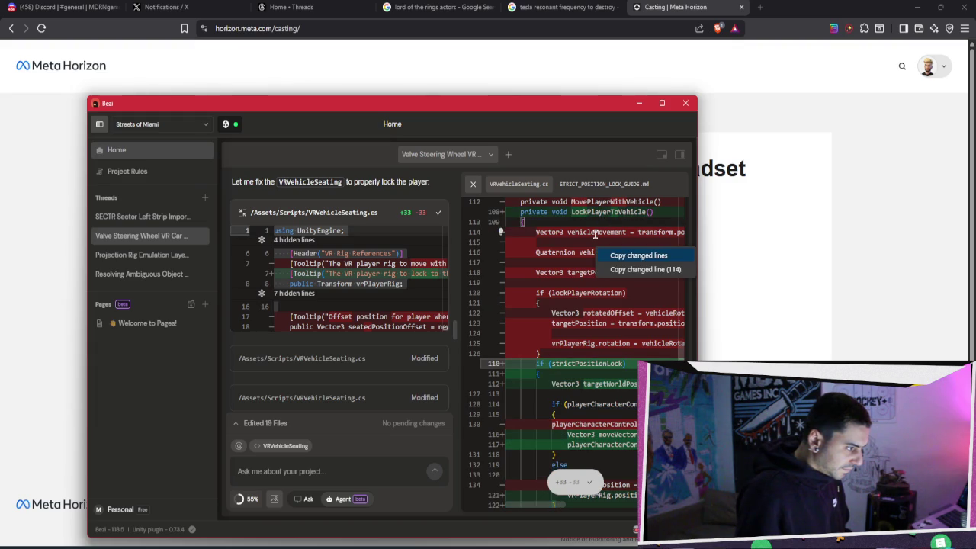
pyautogui.rightClick(565, 232)
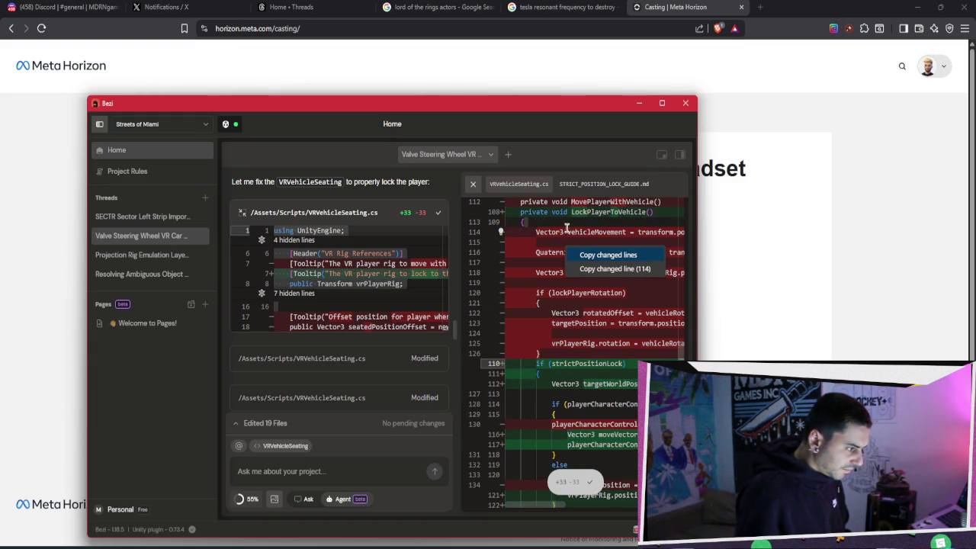
pyautogui.press('Return')
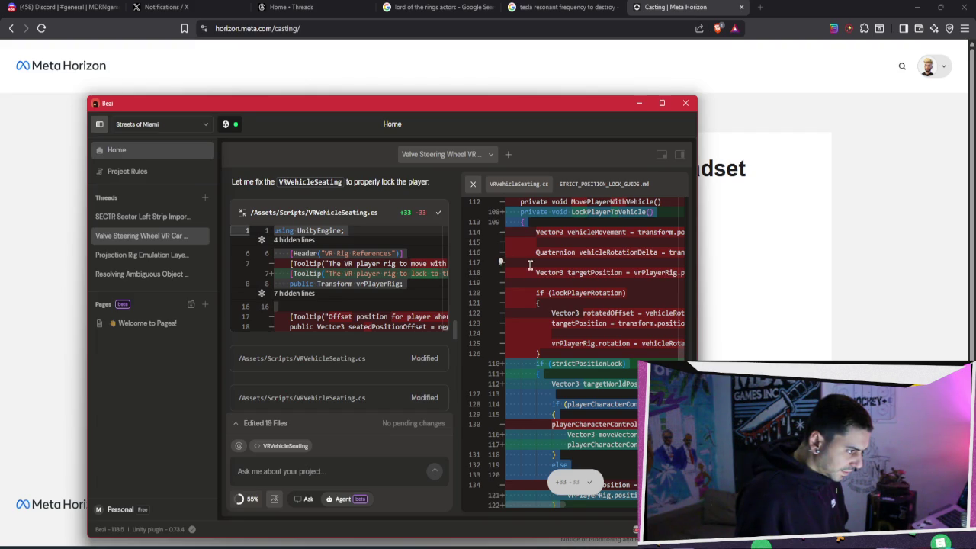
pyautogui.scroll(1, 395, 279)
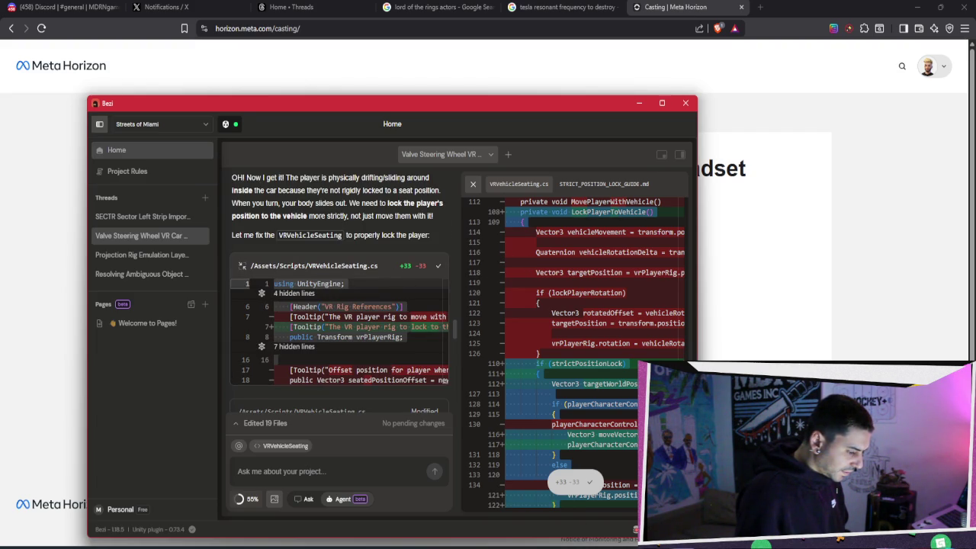
pyautogui.hotkey('alt', 'Tab')
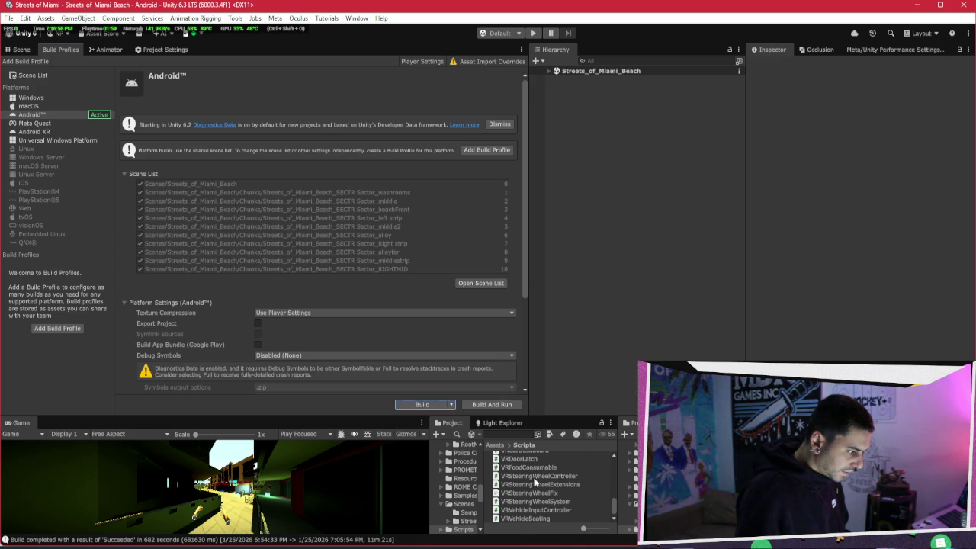
# Select the Prototype (4W) car and ping its VRVehicleSeating script in the Scripts folder
pyautogui.scroll(3, 532, 477)
pyautogui.click(548, 71)
pyautogui.click(591, 79)
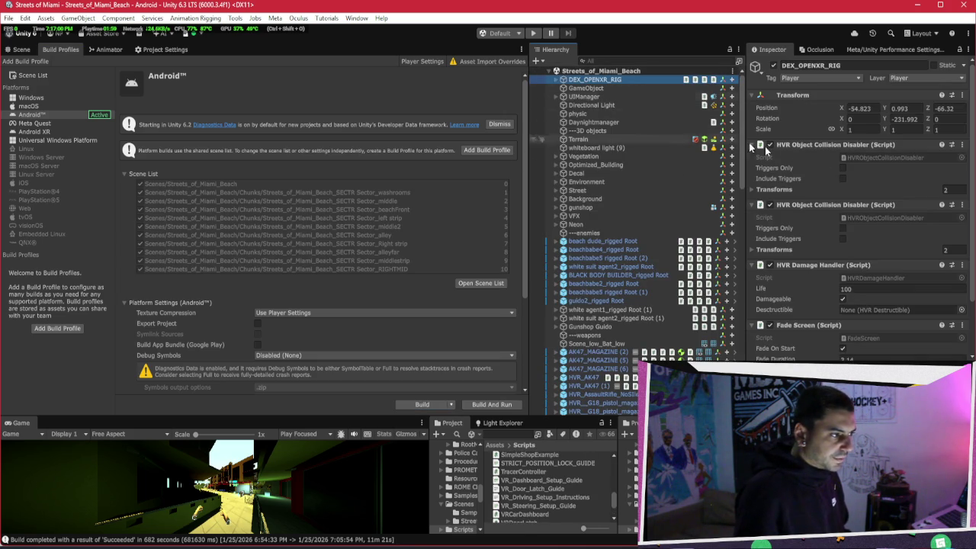
pyautogui.scroll(-2, 762, 183)
pyautogui.click(556, 79)
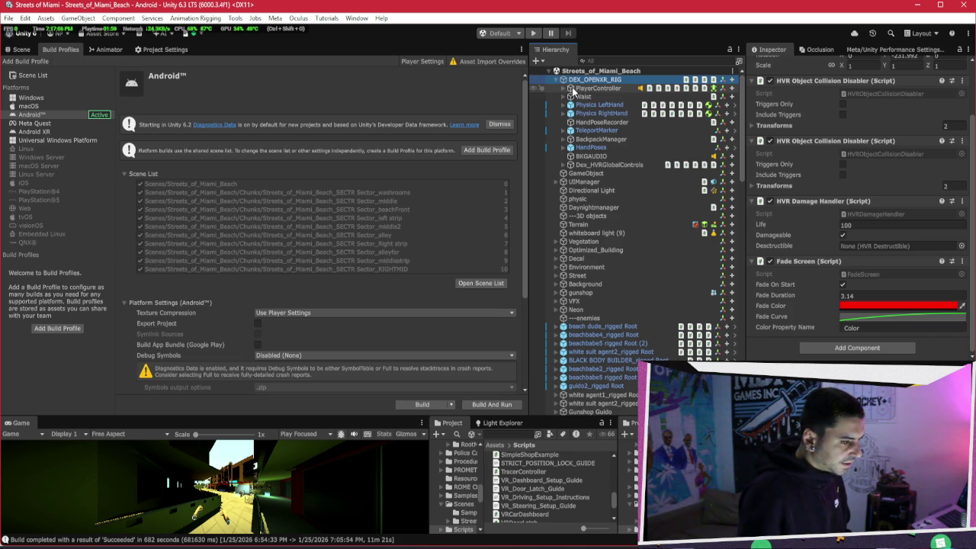
pyautogui.scroll(-15, 604, 249)
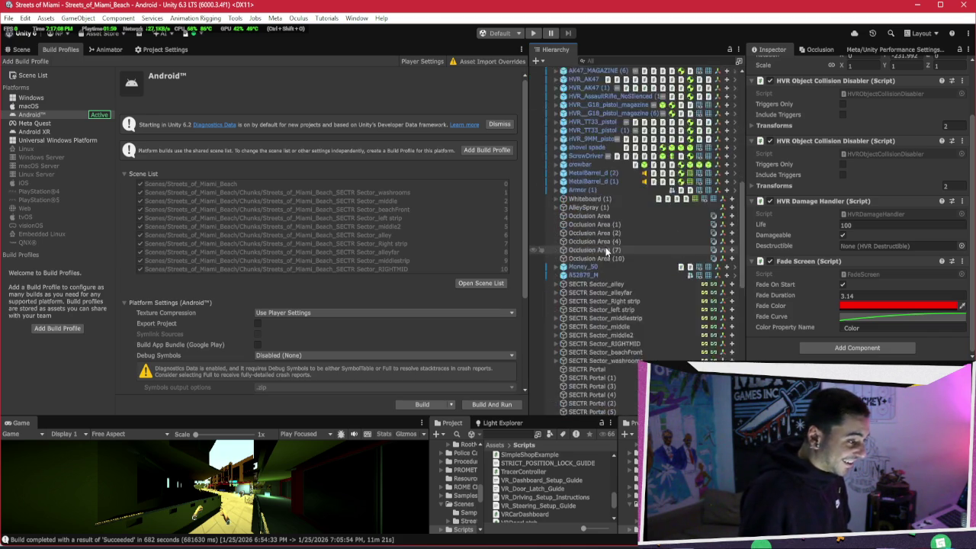
pyautogui.click(605, 359)
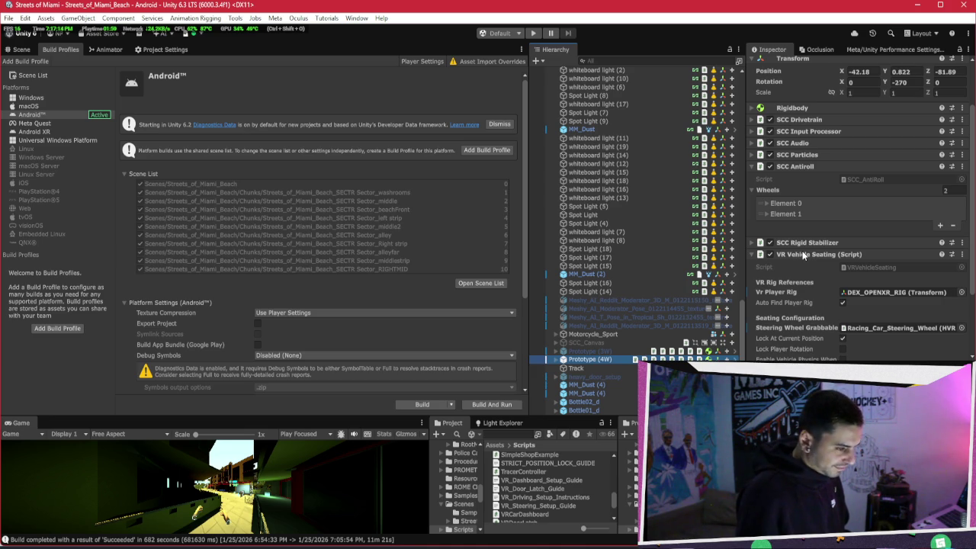
pyautogui.scroll(-3, 806, 250)
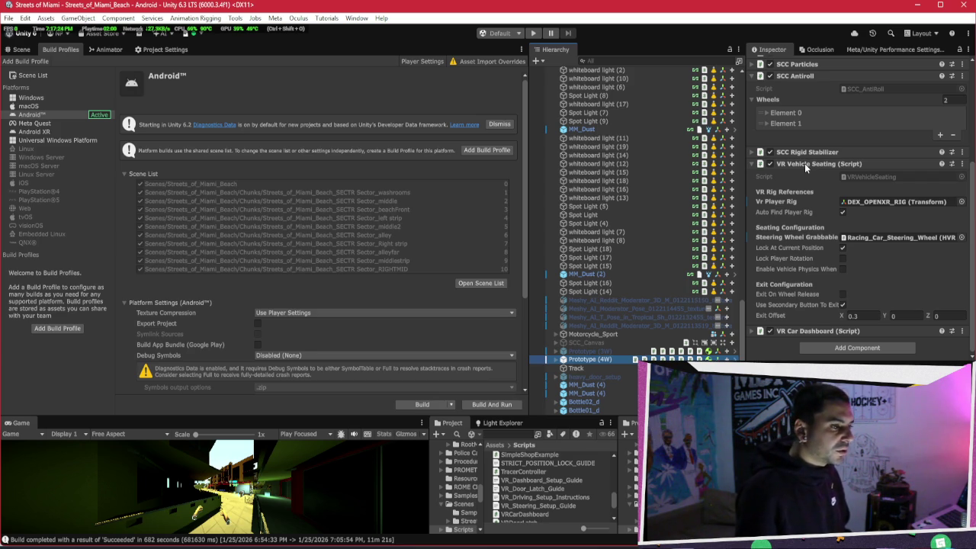
pyautogui.click(861, 178)
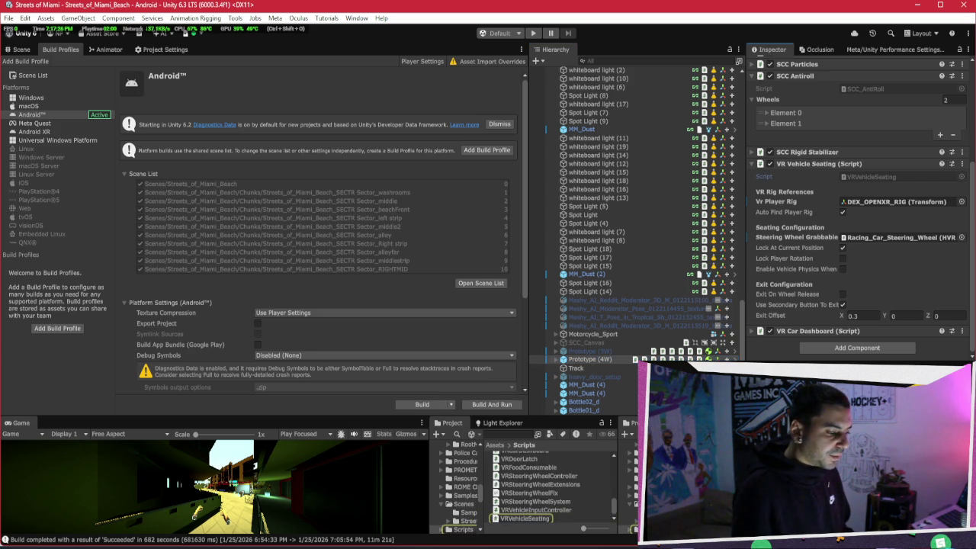
# Open VRVehicleSeating.cs in Notepad (always) and replace its contents with Bezi's fixed code
pyautogui.click(524, 518)
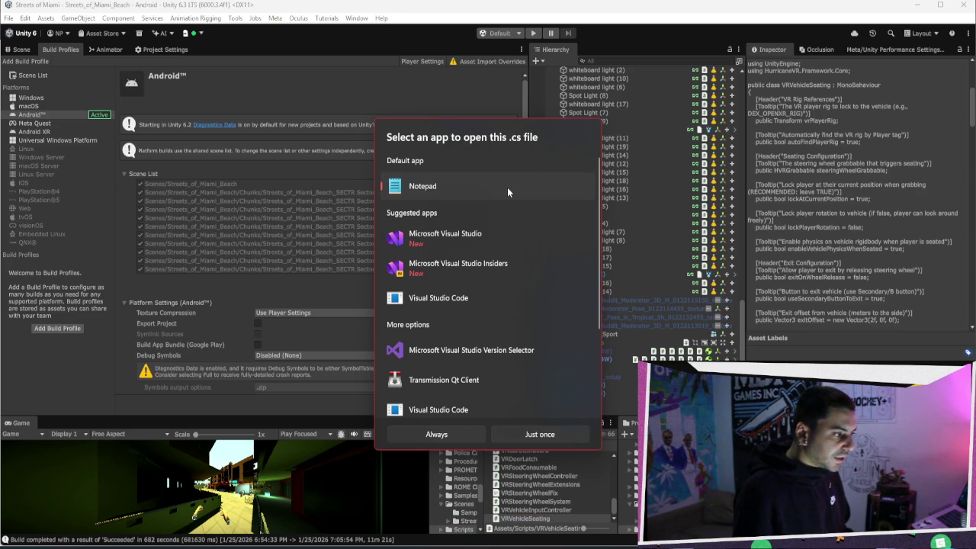
pyautogui.click(458, 434)
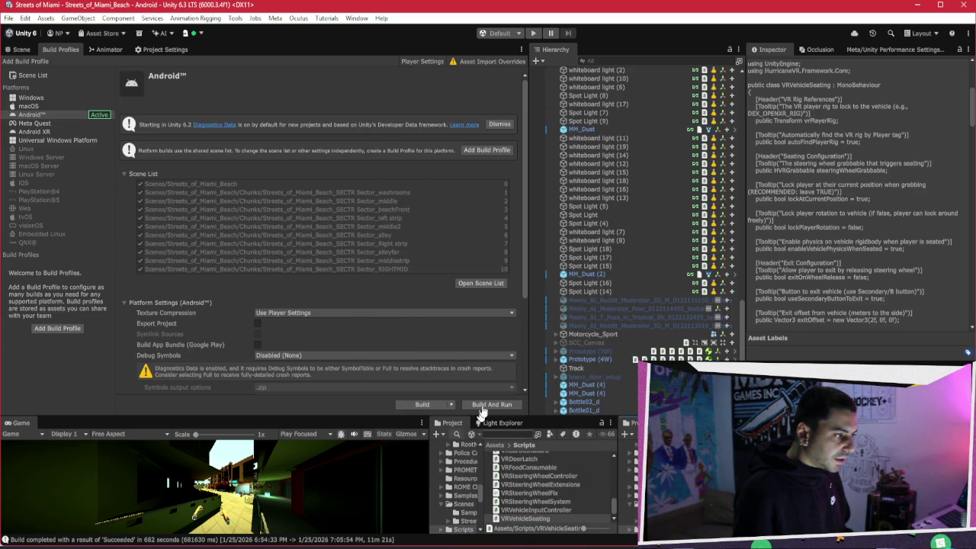
pyautogui.hotkey('ctrl', 'a')
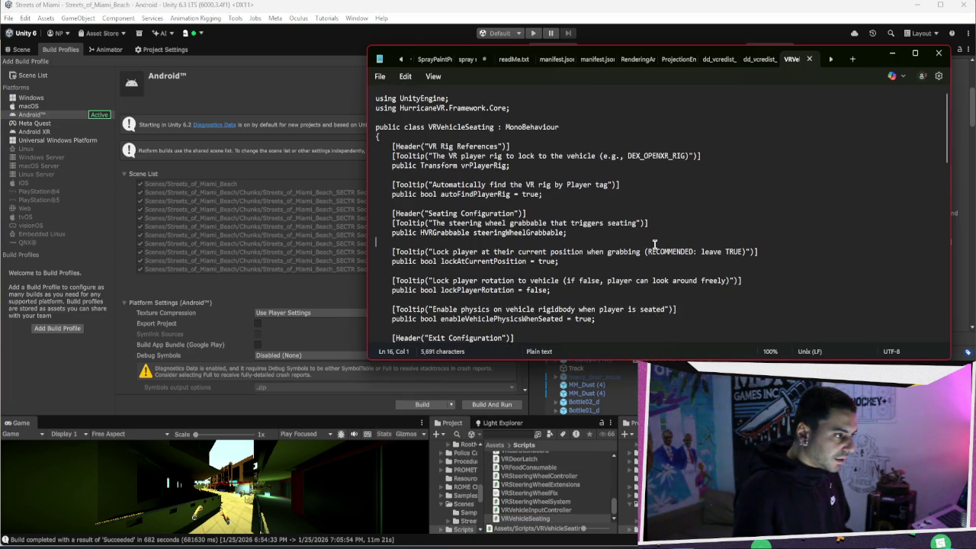
pyautogui.hotkey('ctrl', 'v')
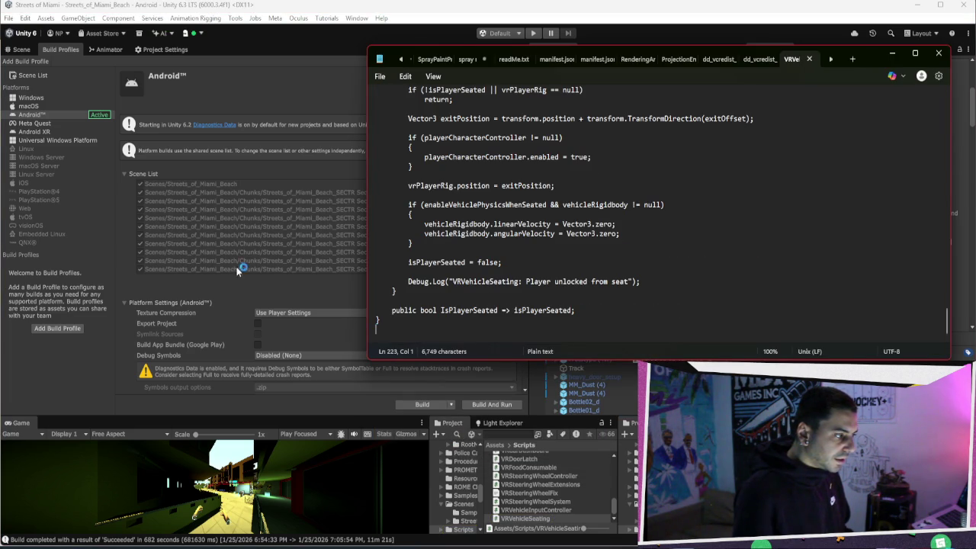
pyautogui.click(241, 271)
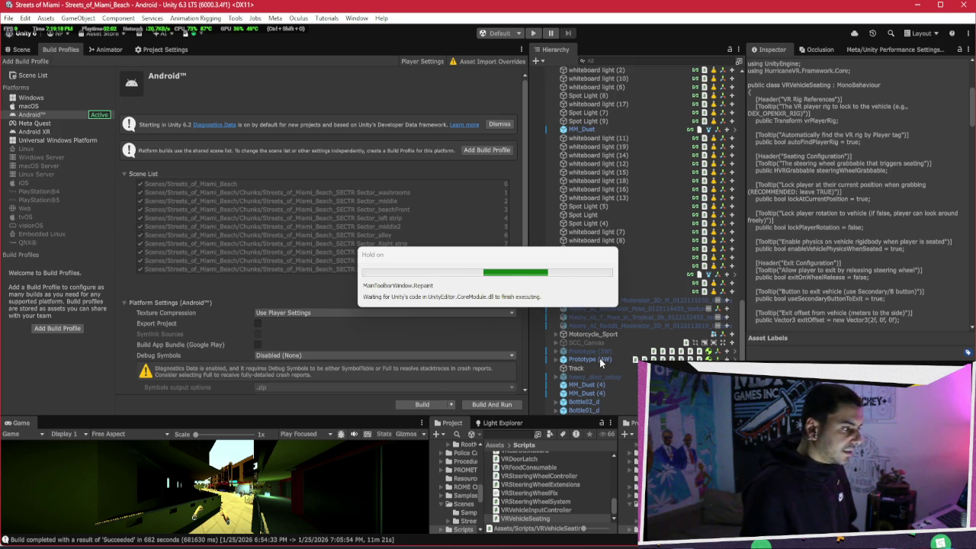
# On Prototype (4W), enable Strict Position Lock, set Seat Position Offset Y to 0.5, and start the Android build
pyautogui.click(600, 359)
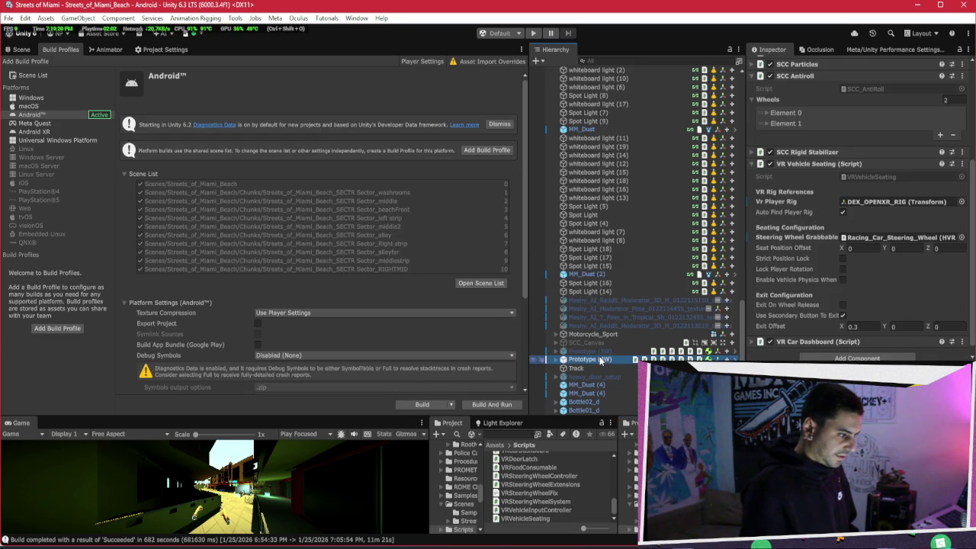
pyautogui.scroll(-1, 825, 259)
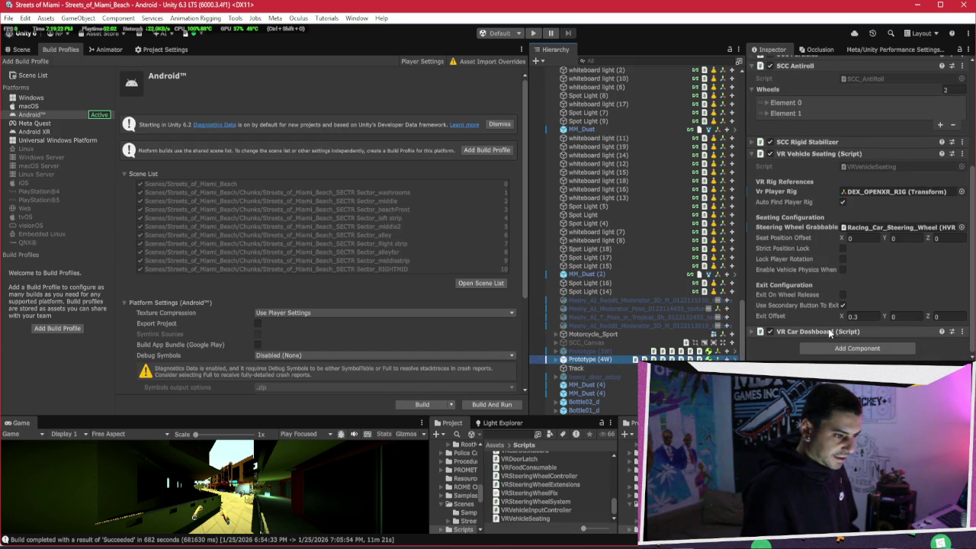
pyautogui.scroll(-2, 833, 311)
pyautogui.scroll(-5, 838, 305)
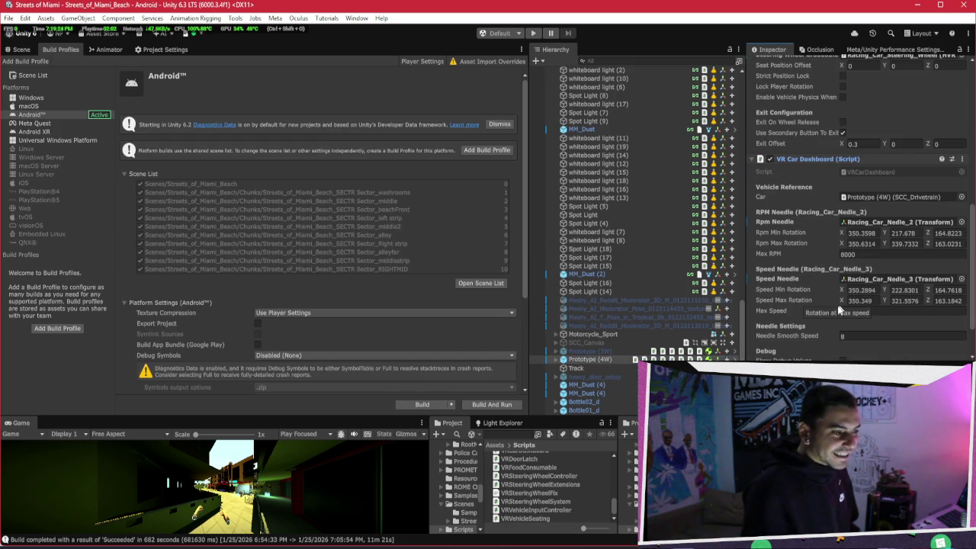
pyautogui.scroll(6, 885, 250)
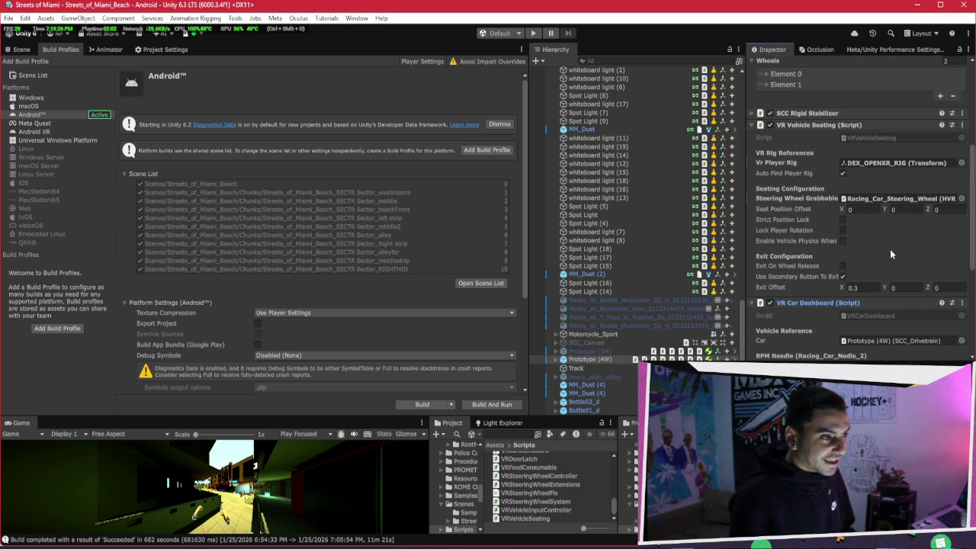
pyautogui.click(842, 219)
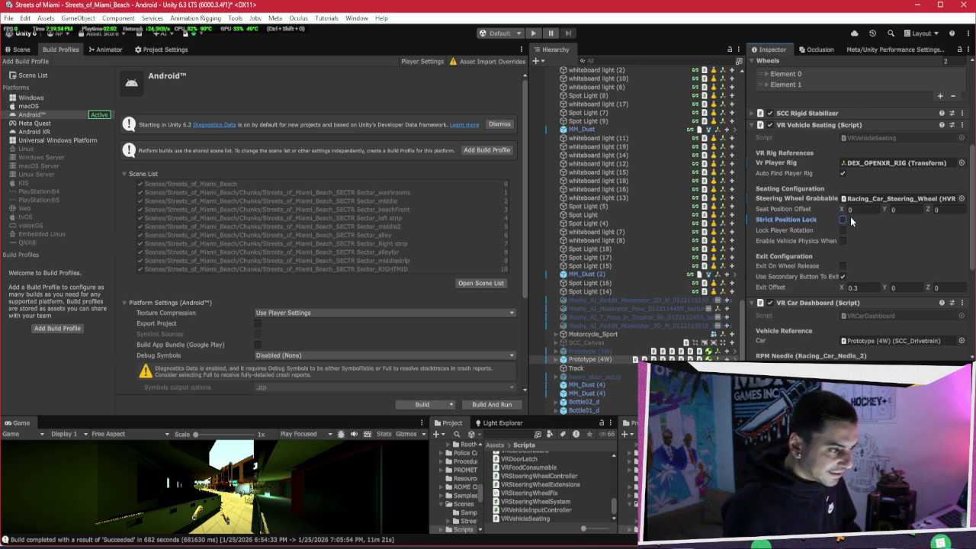
pyautogui.click(906, 207)
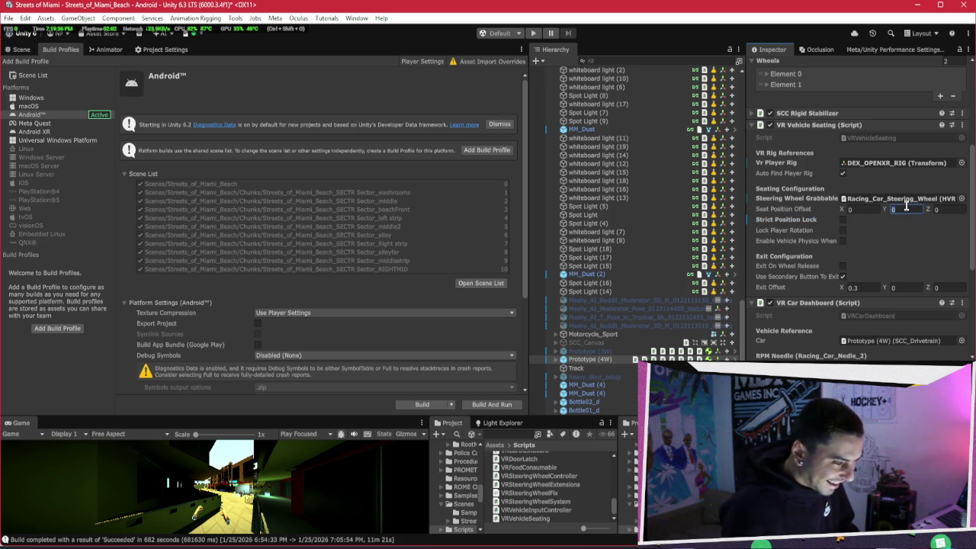
pyautogui.write('0.5')
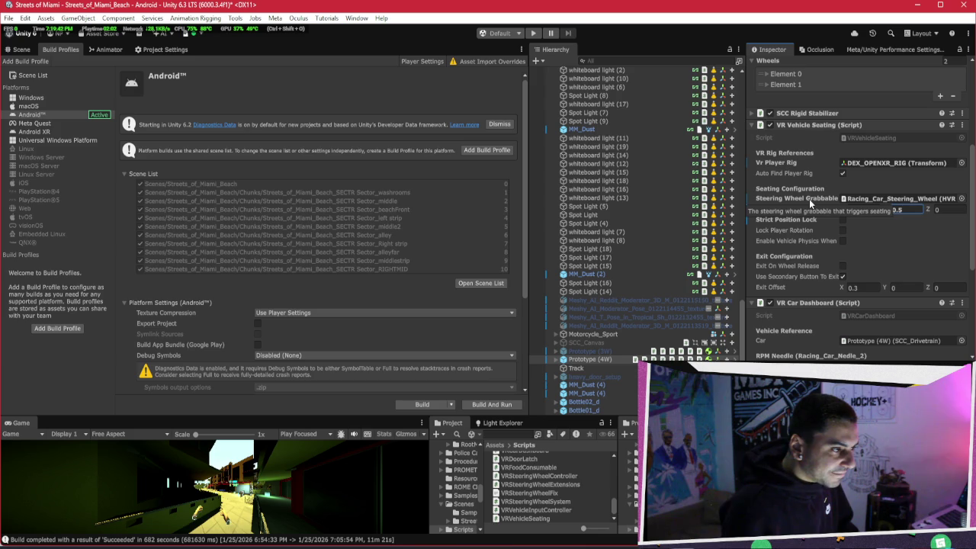
pyautogui.click(425, 403)
# Save the build over Streets of Miami_alpha_test_DONOTRELEASE.apk on the Desktop, confirming the replacement
pyautogui.click(591, 426)
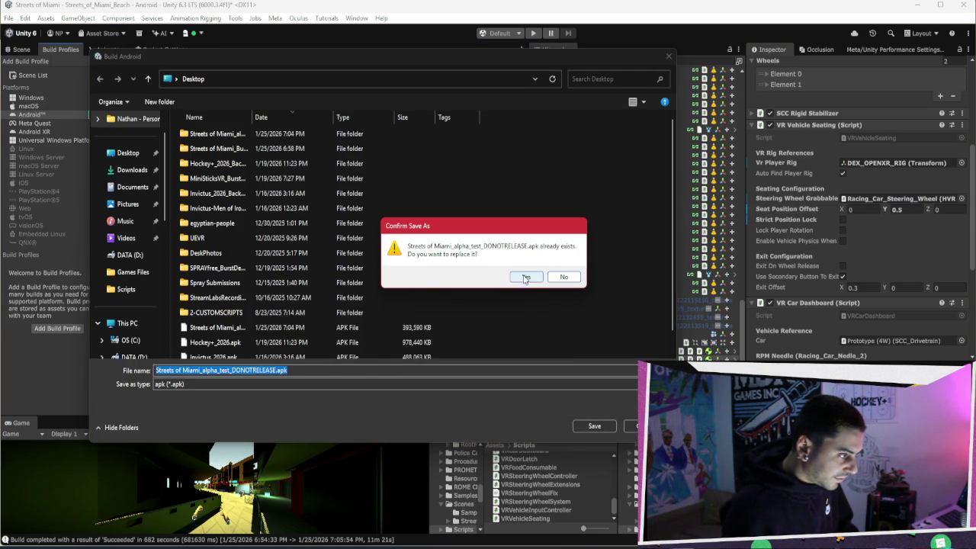
pyautogui.click(525, 278)
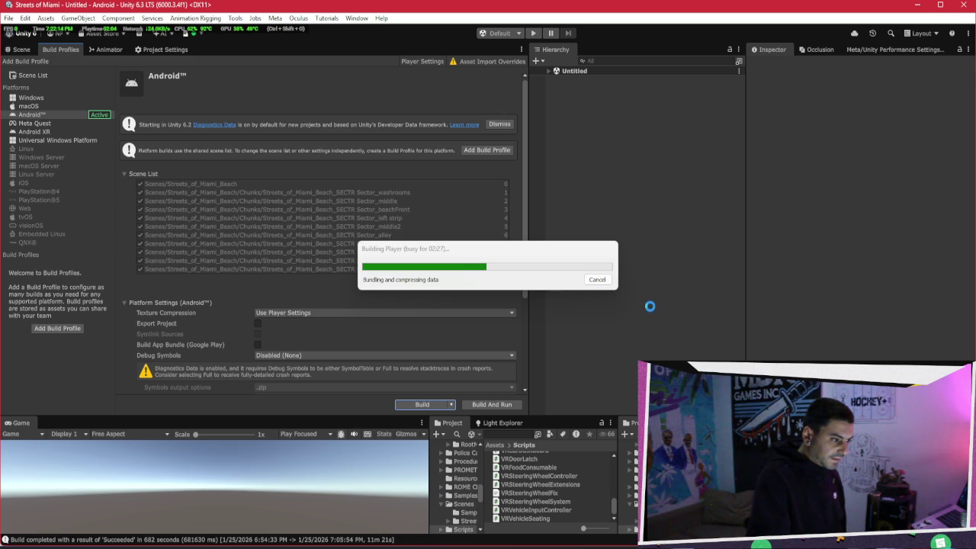
pyautogui.click(478, 246)
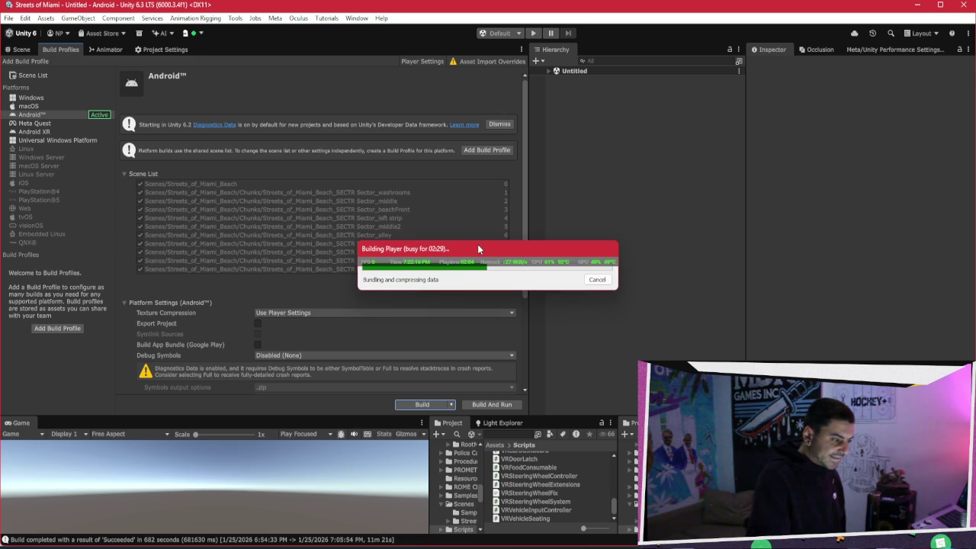